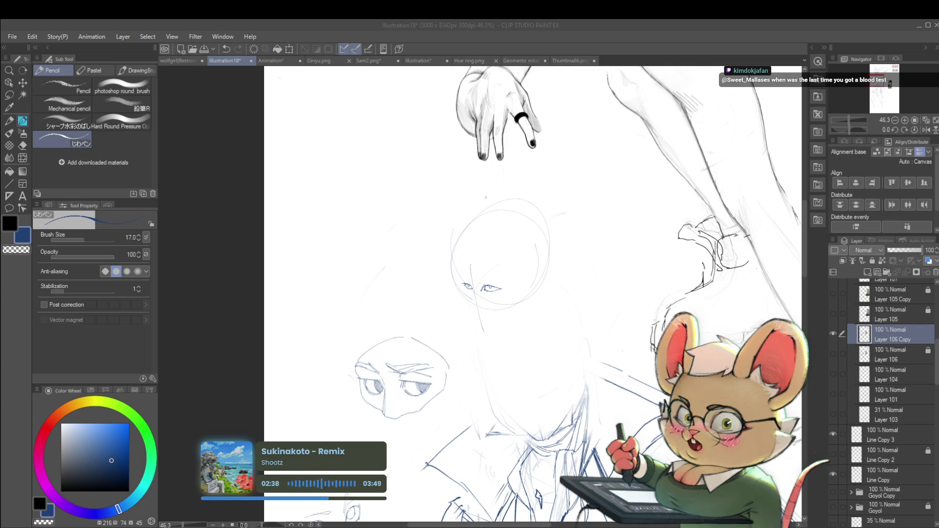
scroll(480, 290, up, 3)
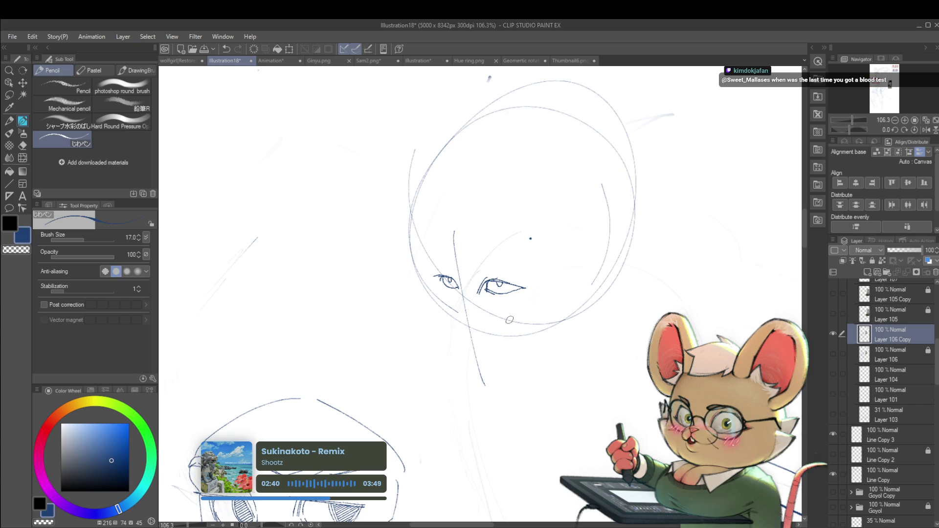
scroll(463, 304, up, 2)
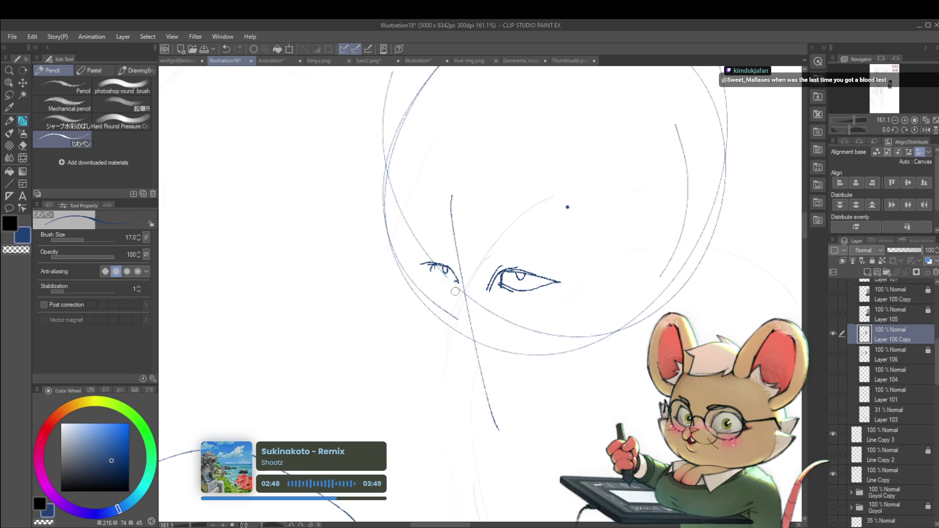
- Draw a short pencil detail stroke inside the left eye of the head sketch
drag(438, 268, 440, 285)
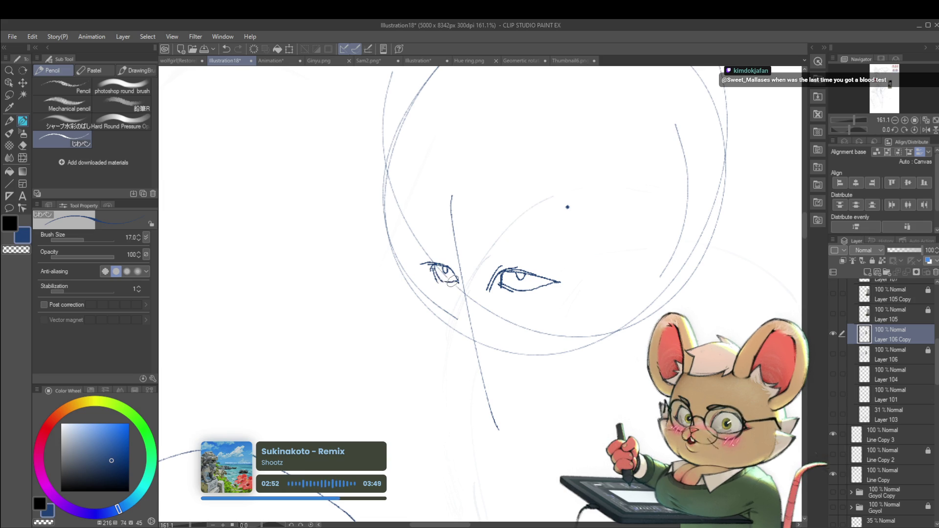
scroll(450, 281, down, 4)
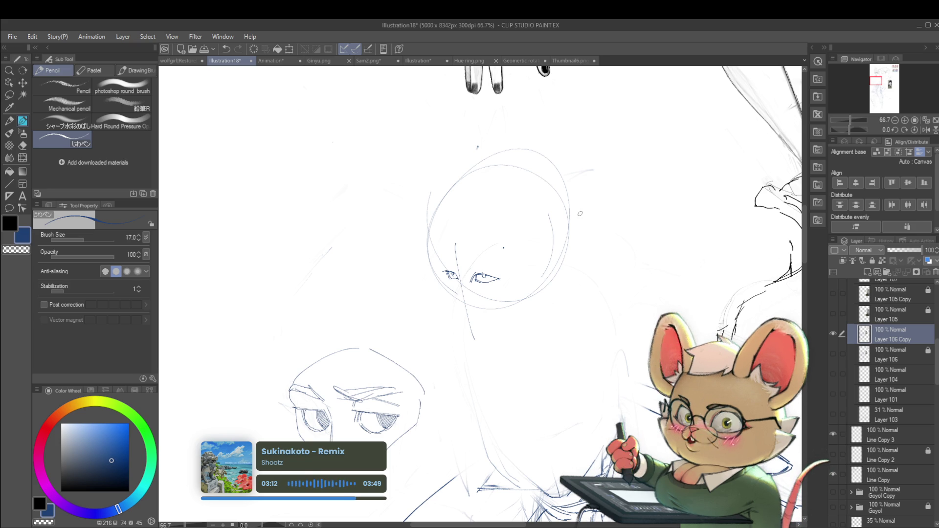
scroll(458, 262, up, 3)
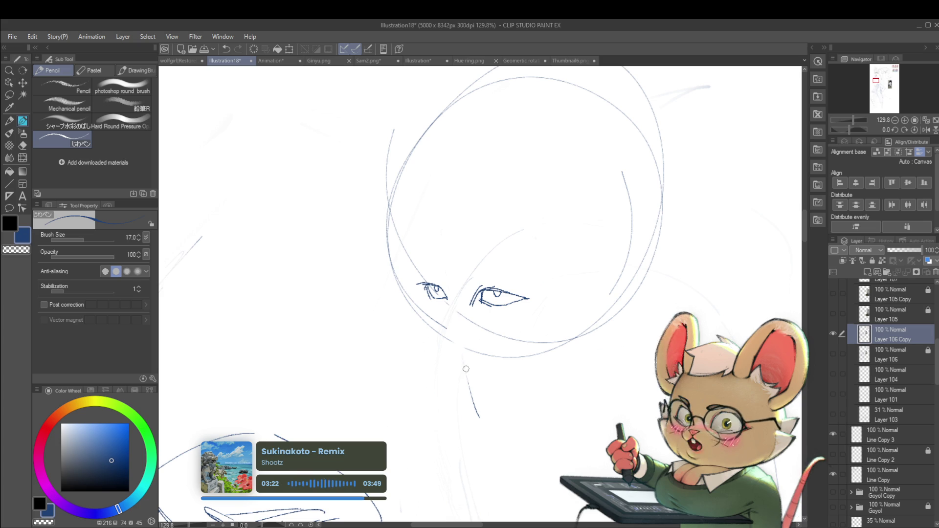
scroll(473, 412, down, 3)
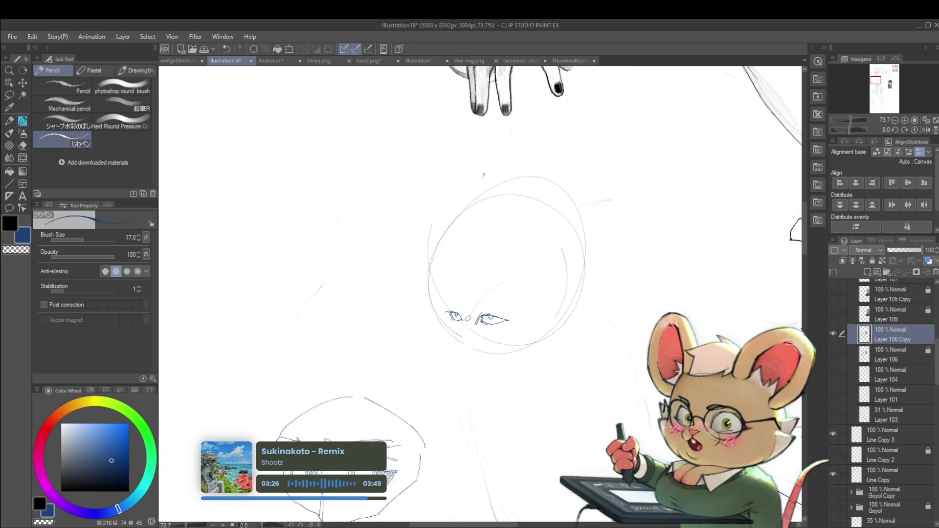
scroll(461, 309, up, 4)
scroll(446, 291, up, 1)
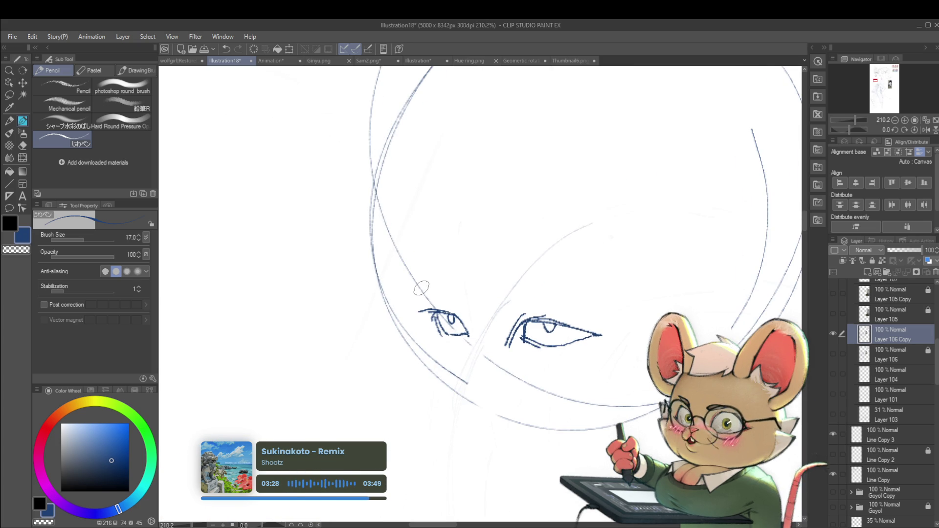
- Extend the left eye's lower outline and draw the left edge of its iris
drag(431, 323, 437, 345)
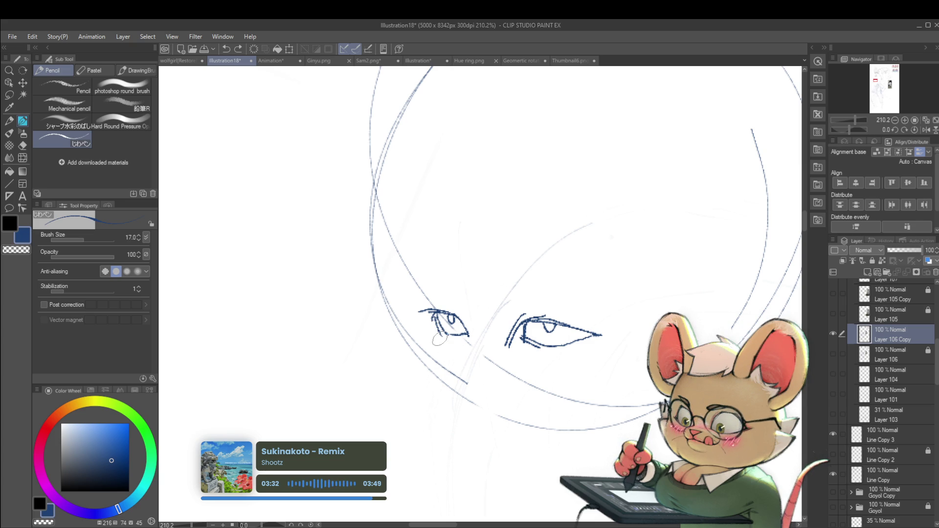
scroll(454, 350, down, 3)
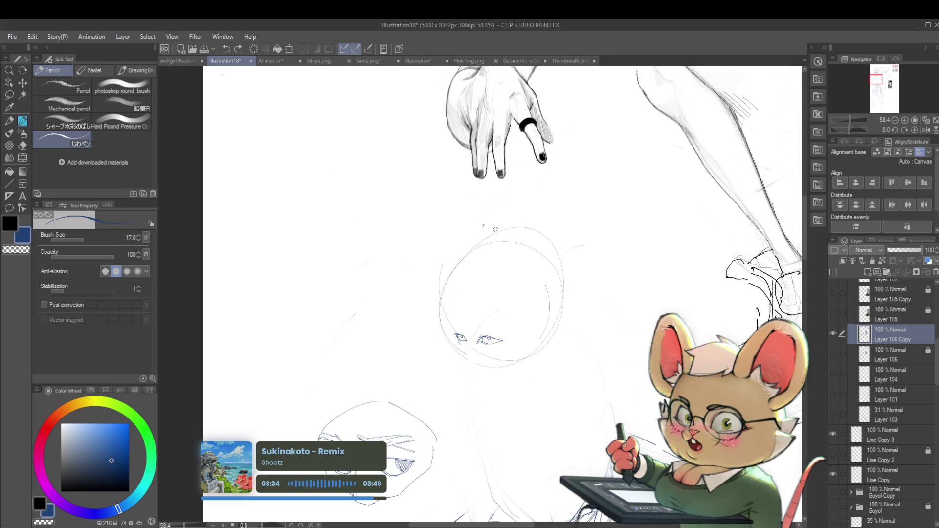
scroll(525, 355, up, 3)
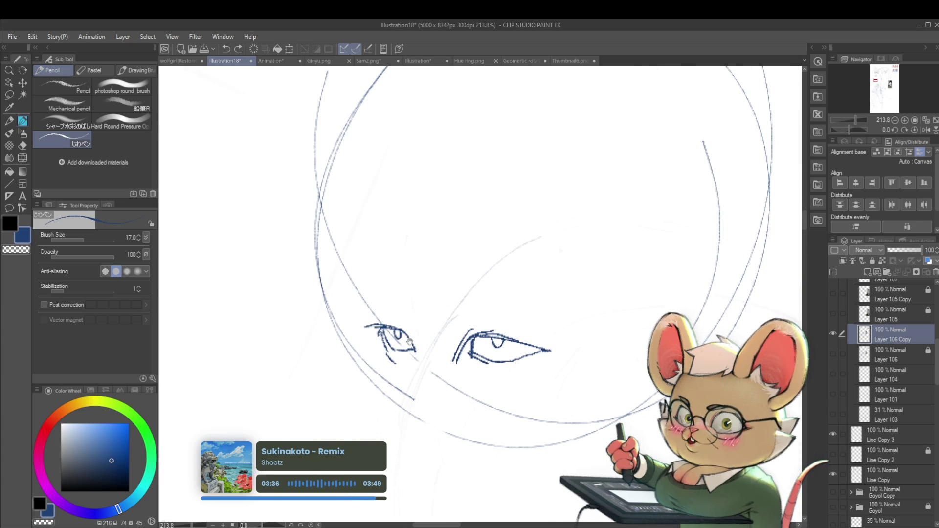
scroll(410, 343, down, 5)
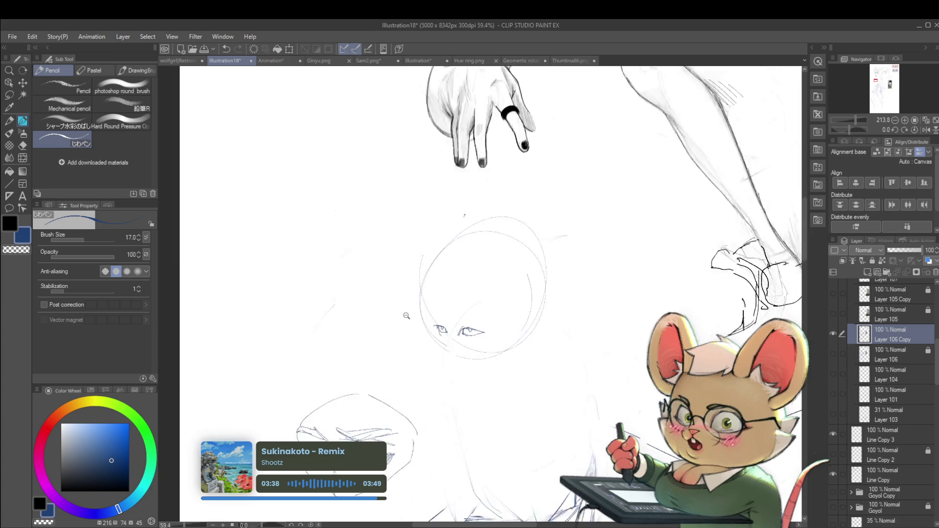
scroll(406, 315, down, 1)
scroll(449, 321, up, 5)
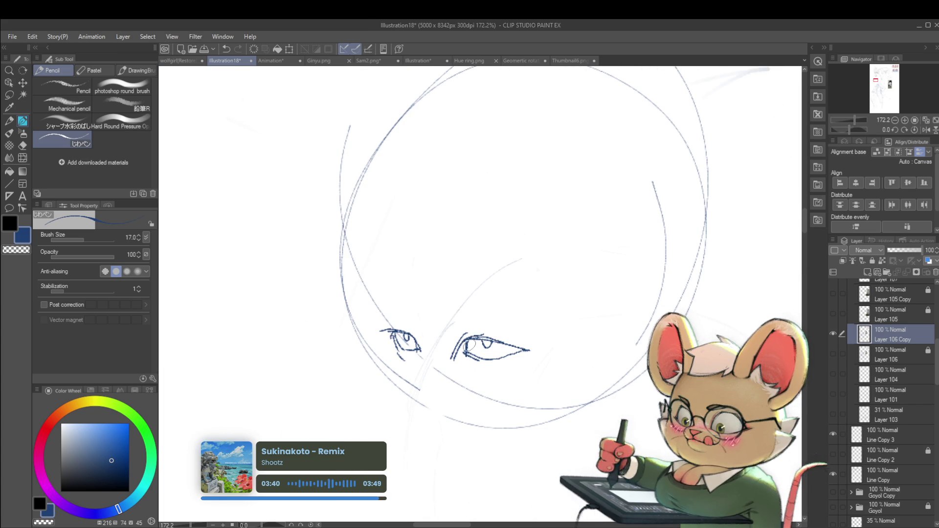
scroll(473, 324, down, 5)
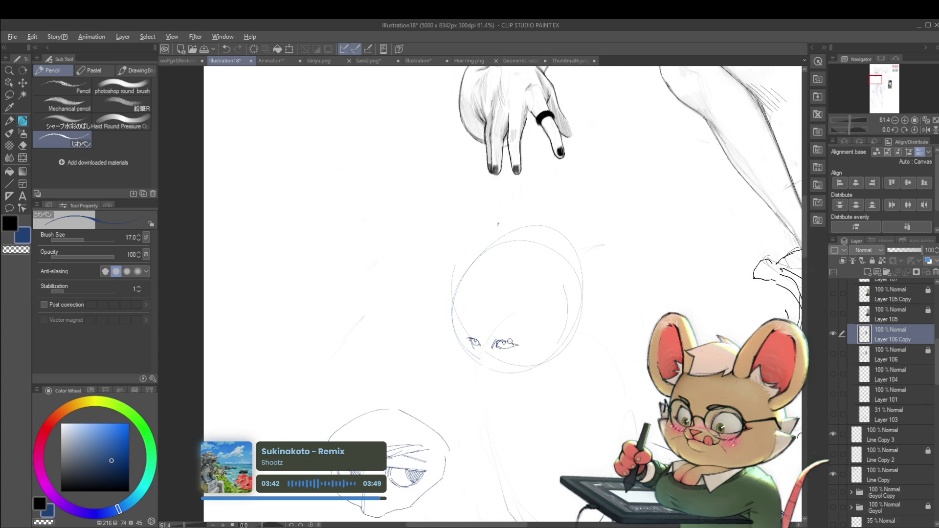
scroll(512, 344, up, 4)
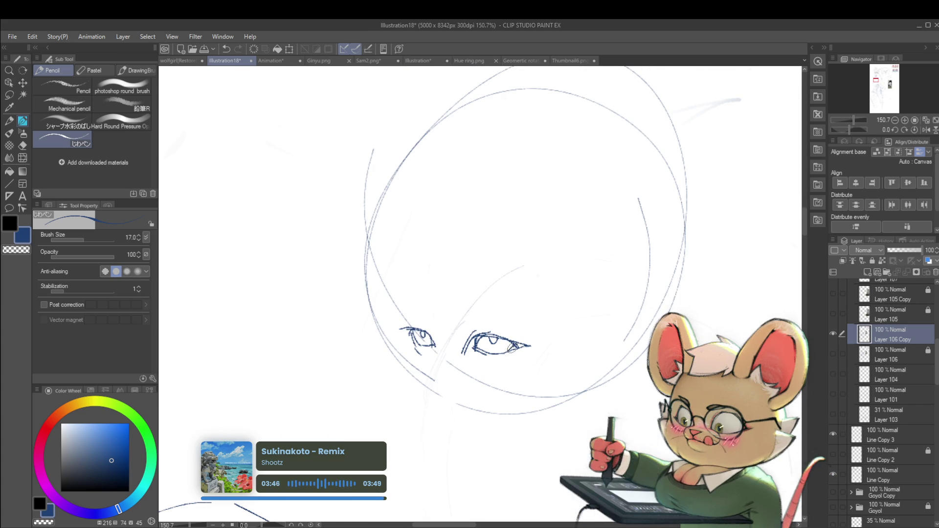
scroll(477, 370, down, 4)
scroll(477, 369, down, 1)
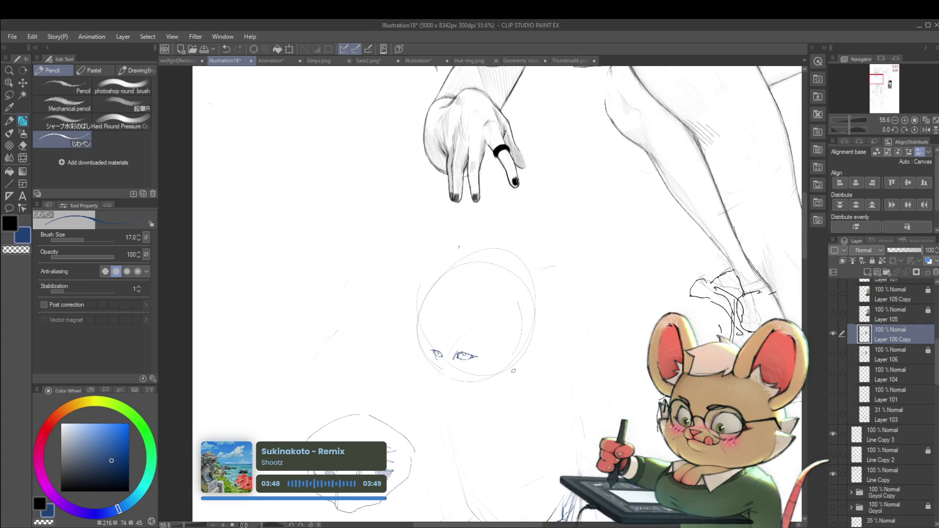
drag(511, 373, 532, 359)
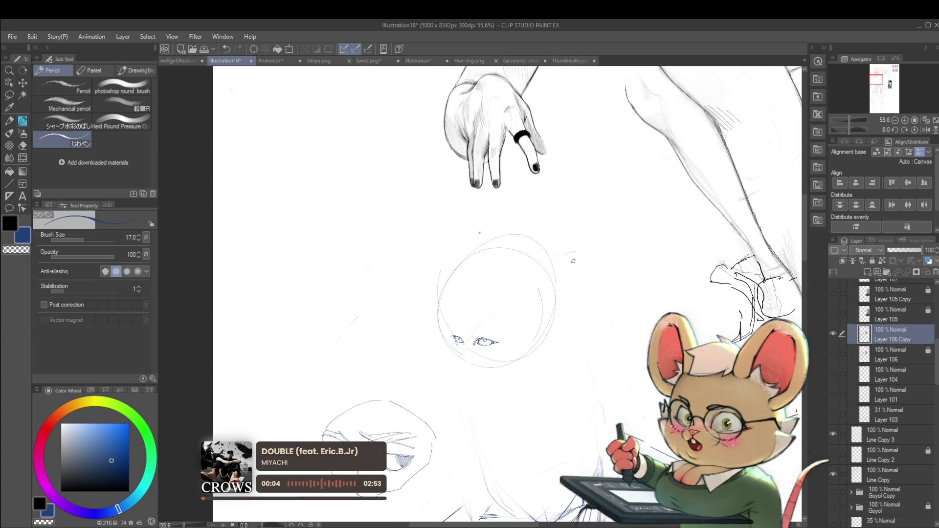
scroll(504, 368, up, 4)
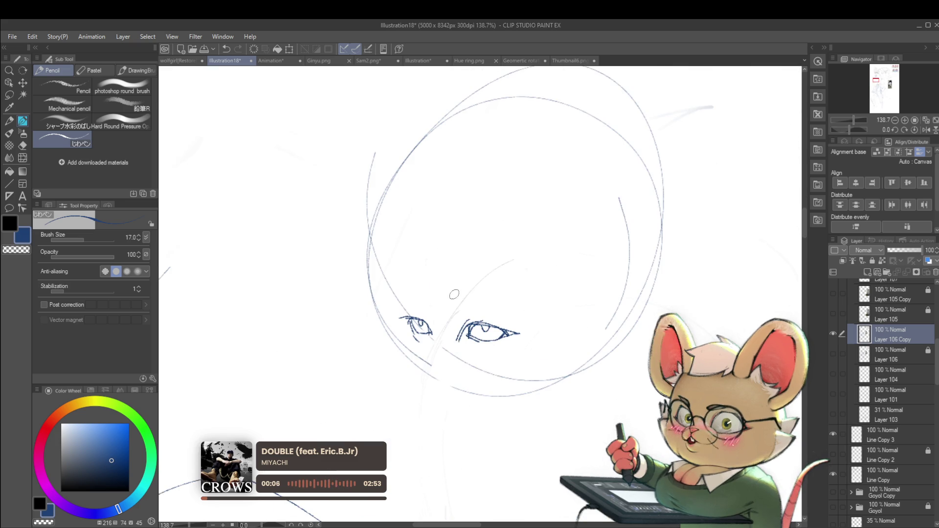
scroll(503, 366, up, 3)
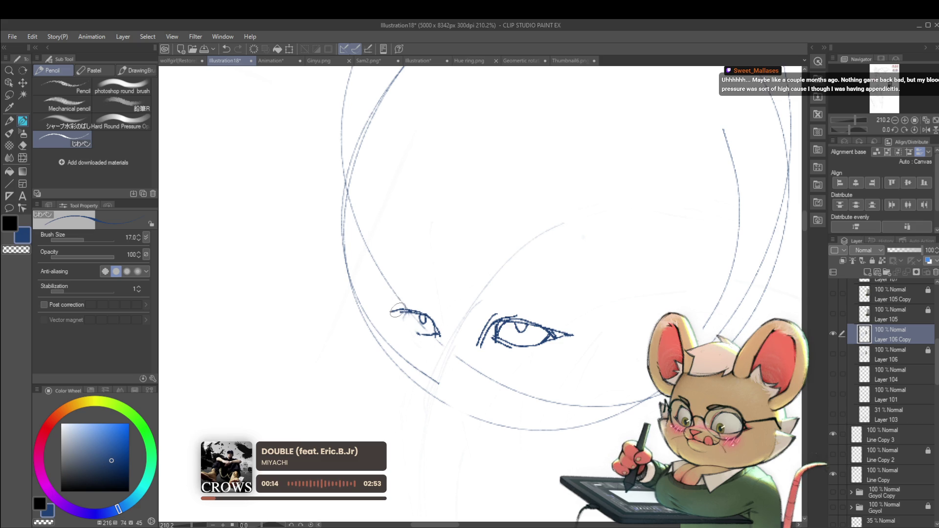
drag(397, 310, 422, 314)
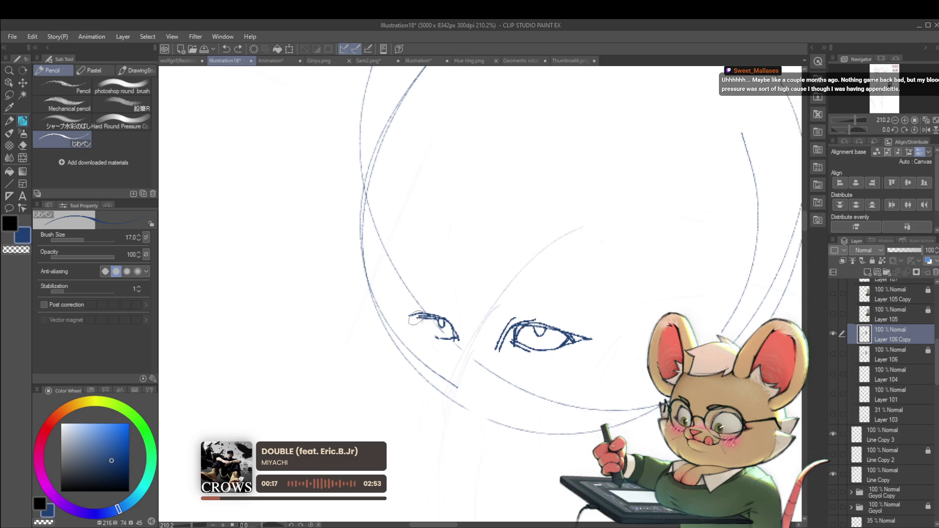
mouse_move(424, 323)
mouse_down()
mouse_move(440, 334)
mouse_move(421, 262)
mouse_up()
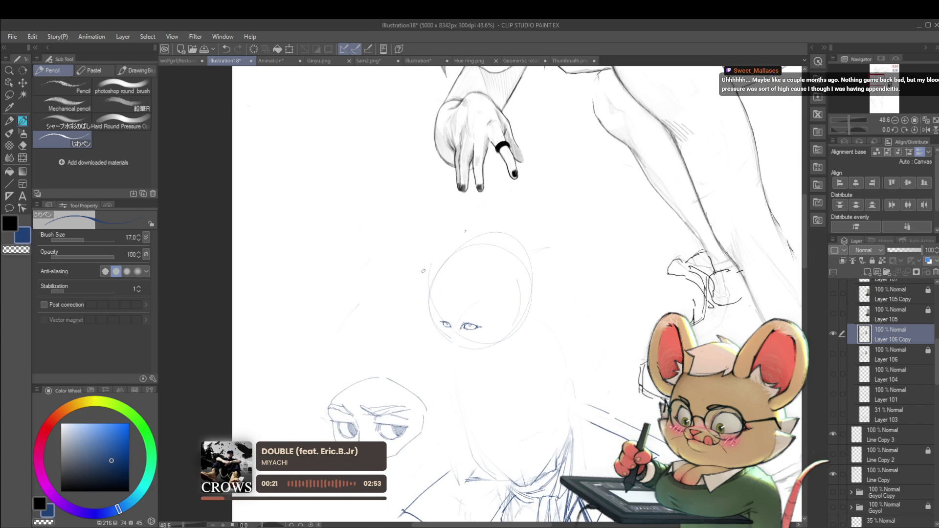
drag(445, 331, 437, 252)
mouse_move(463, 309)
mouse_down()
mouse_move(471, 284)
mouse_move(477, 292)
mouse_up()
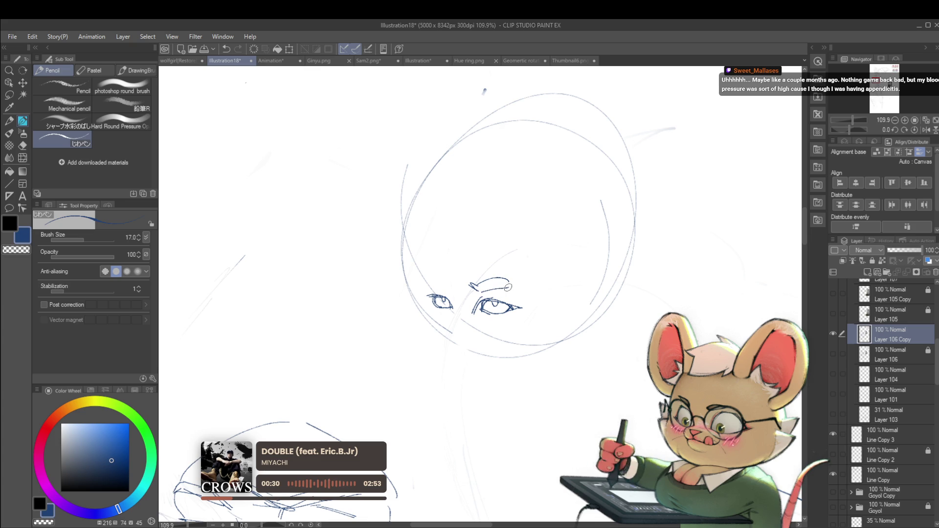
- Draw the left eyebrow, then rework it and darken the eye lines
drag(509, 287, 480, 286)
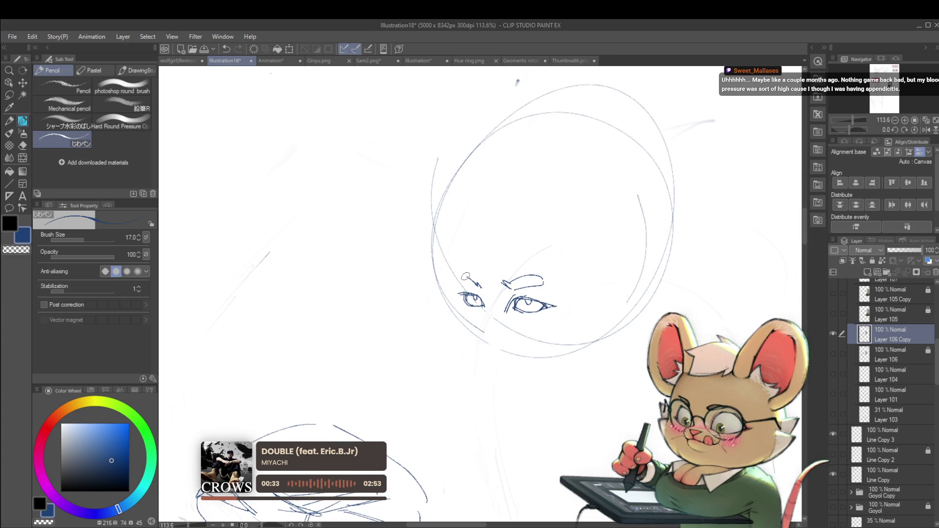
drag(456, 286, 481, 289)
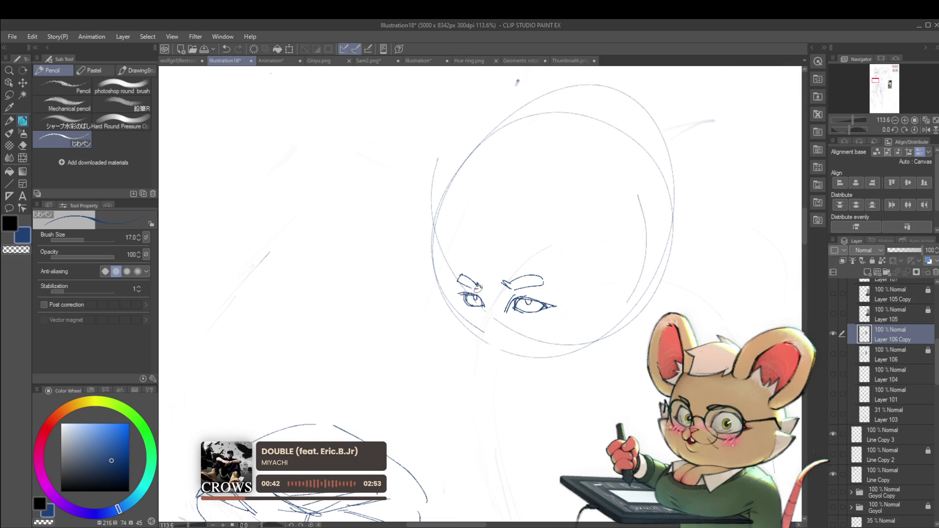
scroll(465, 235, down, 5)
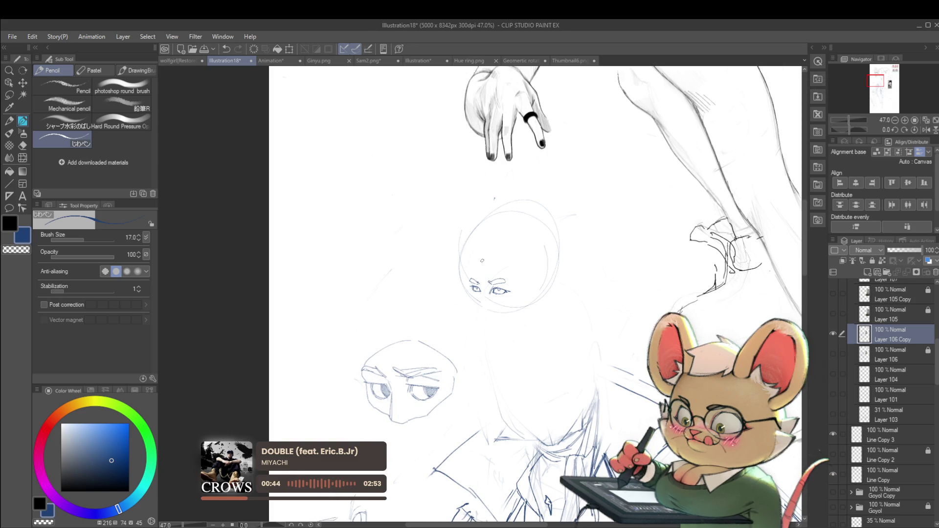
drag(488, 267, 477, 266)
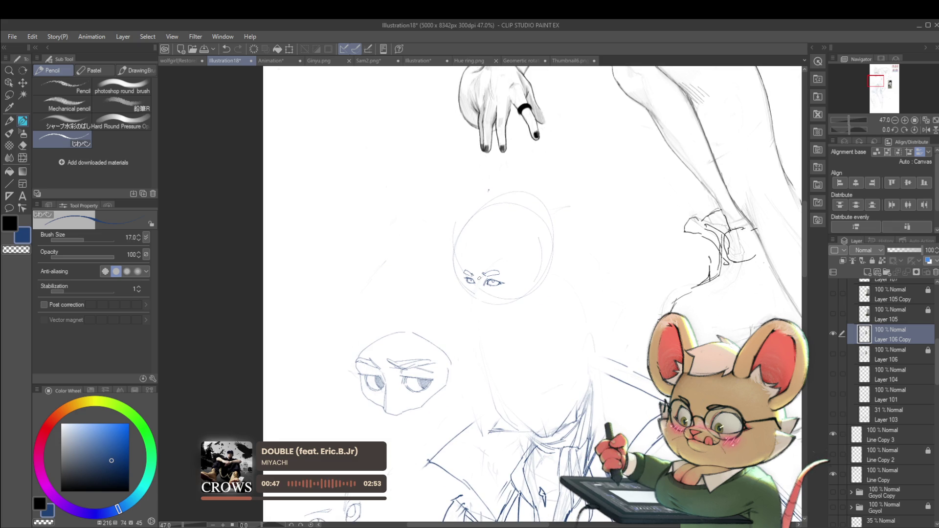
scroll(485, 267, up, 4)
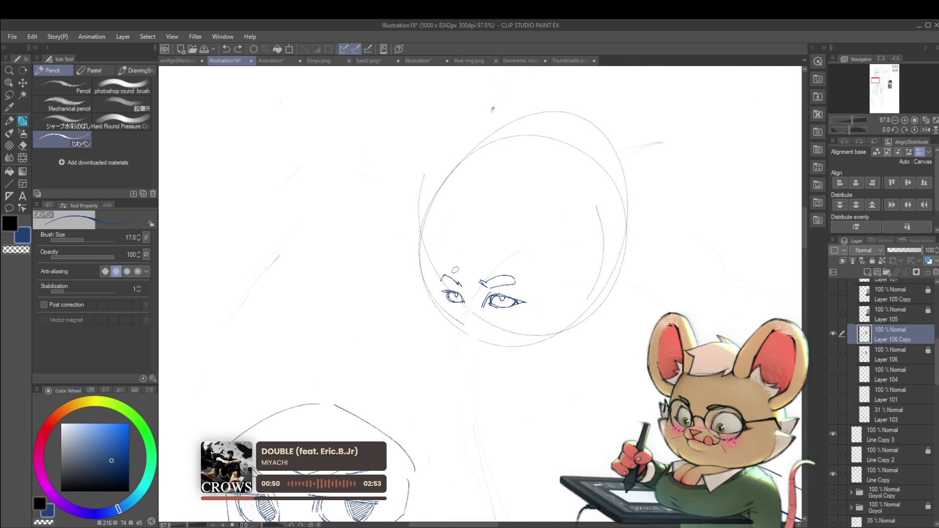
scroll(465, 271, up, 1)
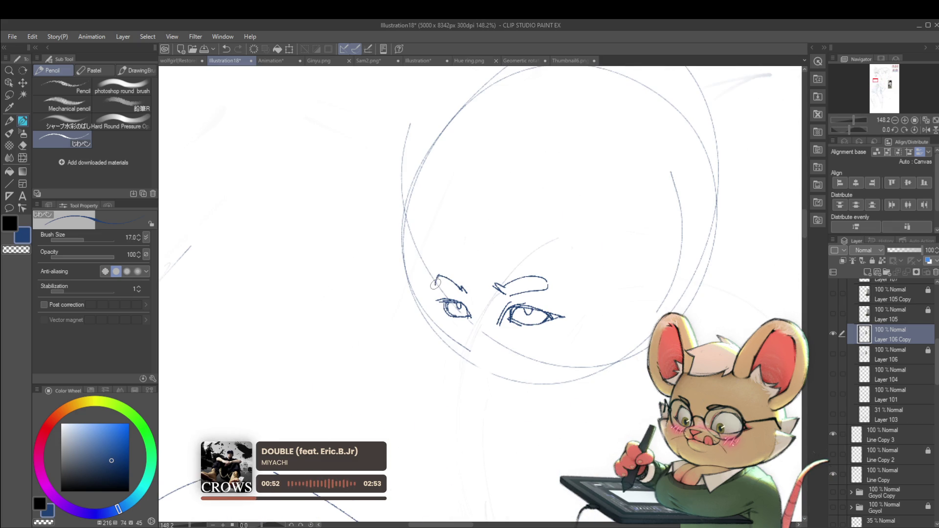
scroll(464, 291, down, 3)
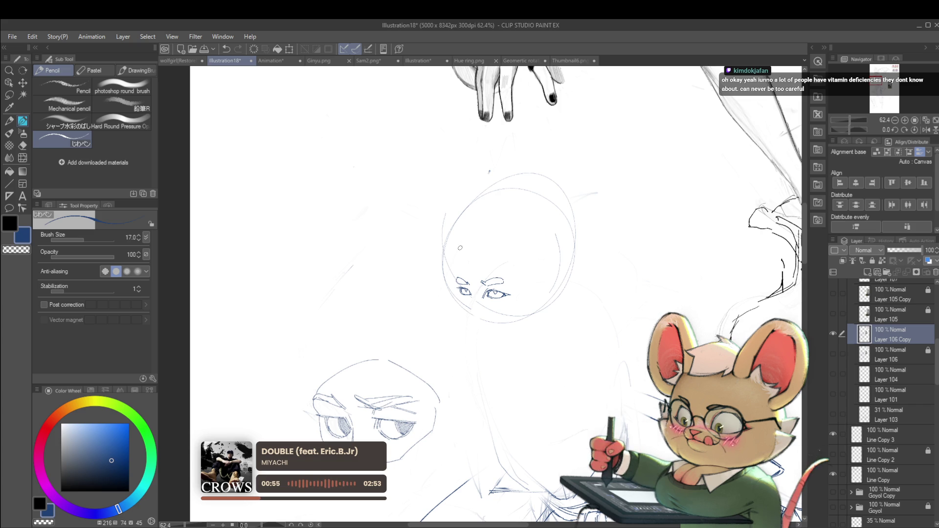
scroll(486, 263, up, 2)
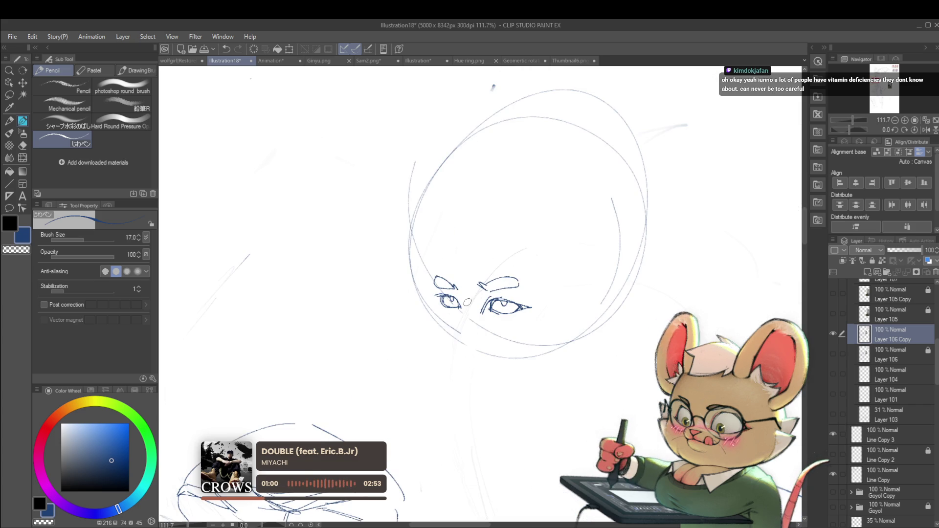
drag(464, 303, 442, 286)
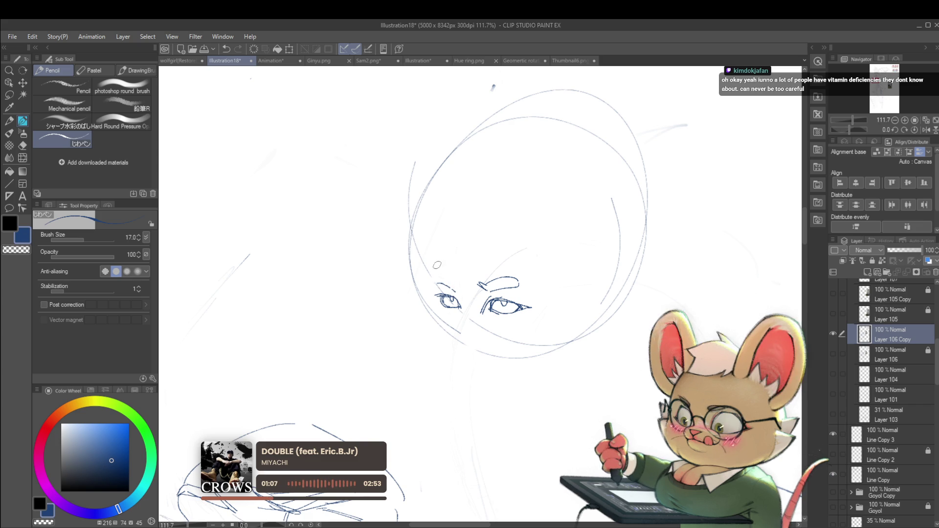
- Add a short stroke above the left eye and undo it as a stray mark
mouse_move(431, 284)
mouse_down()
mouse_move(418, 279)
mouse_move(455, 284)
mouse_up()
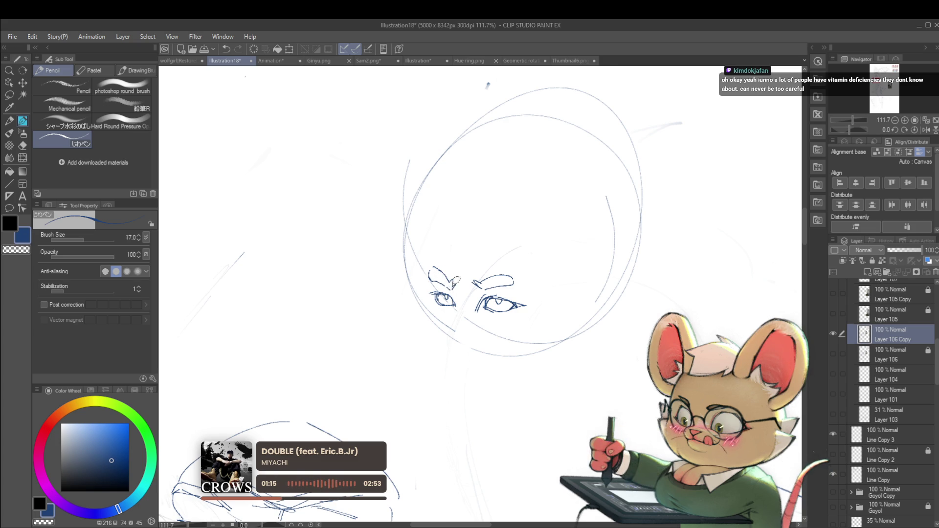
scroll(455, 283, down, 5)
scroll(431, 252, up, 5)
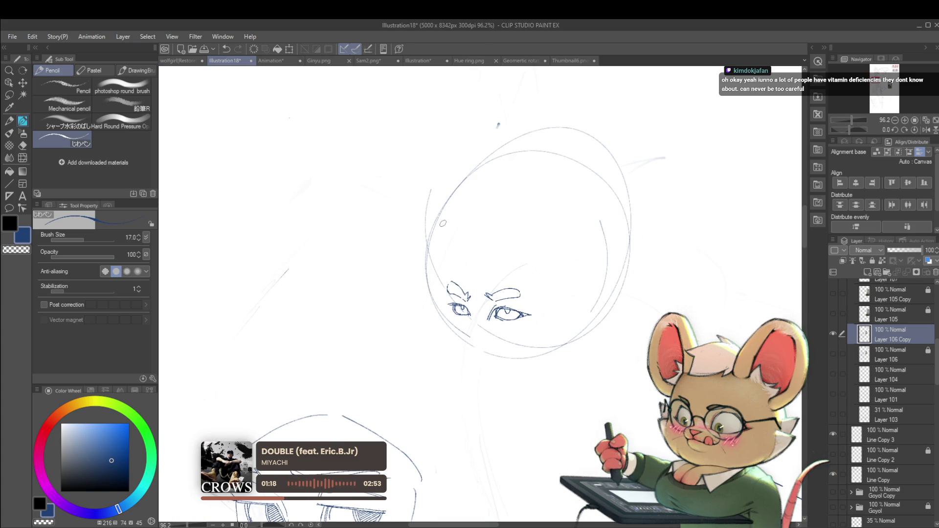
scroll(466, 294, up, 2)
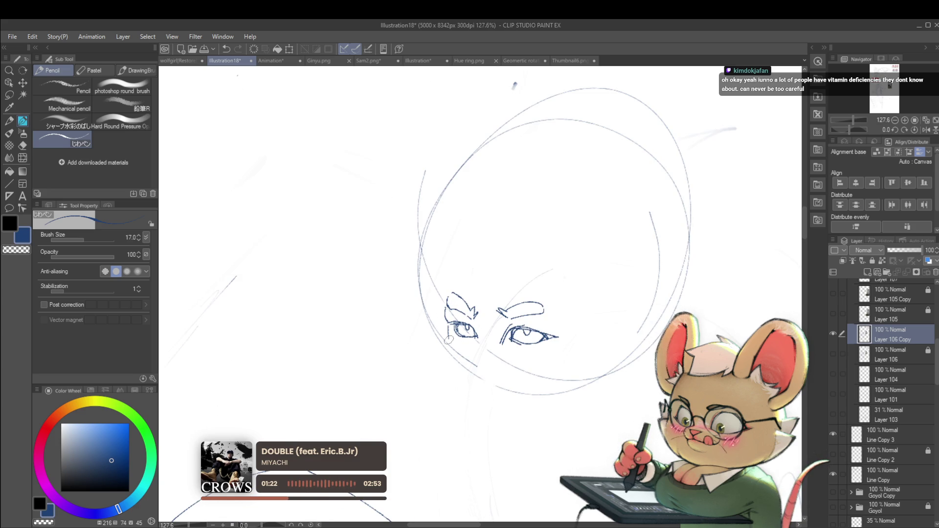
scroll(461, 297, down, 3)
scroll(461, 298, up, 1)
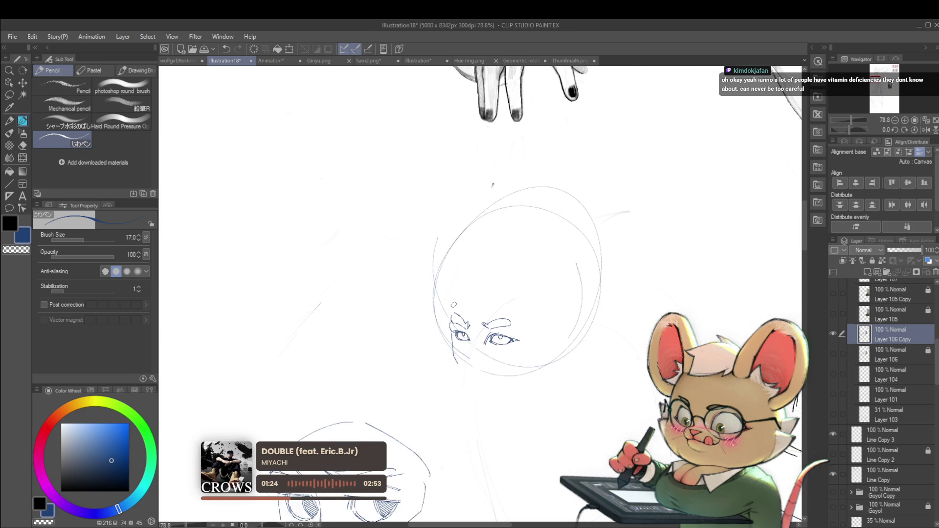
drag(451, 306, 453, 281)
key(ctrl+z)
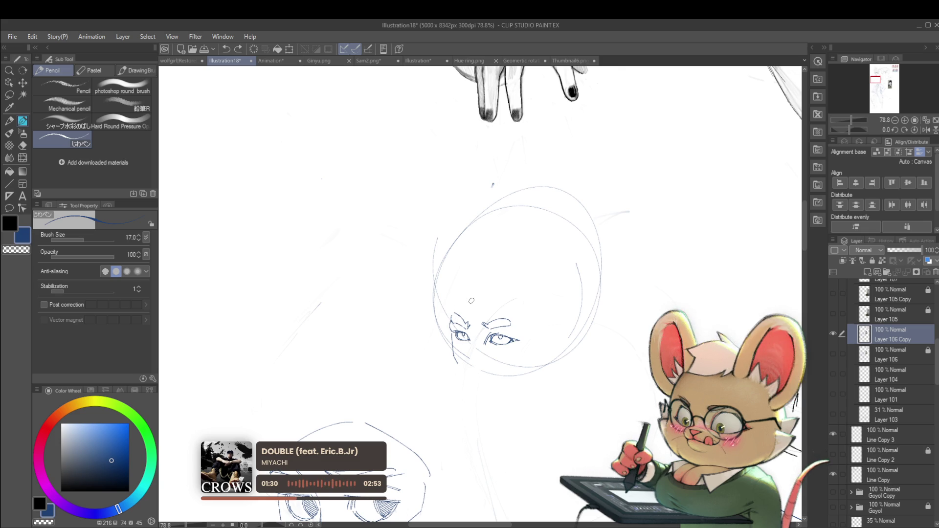
scroll(451, 314, up, 3)
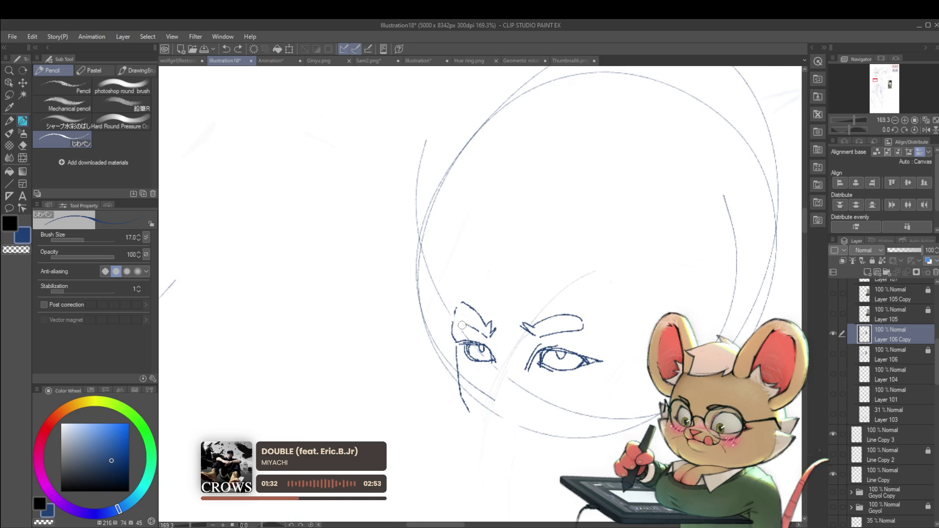
scroll(462, 323, down, 4)
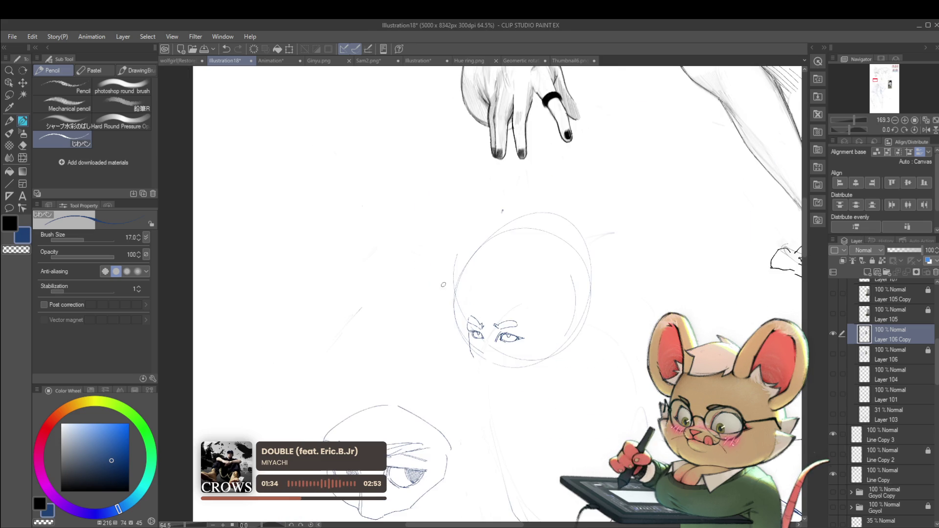
scroll(488, 283, down, 2)
scroll(500, 333, up, 2)
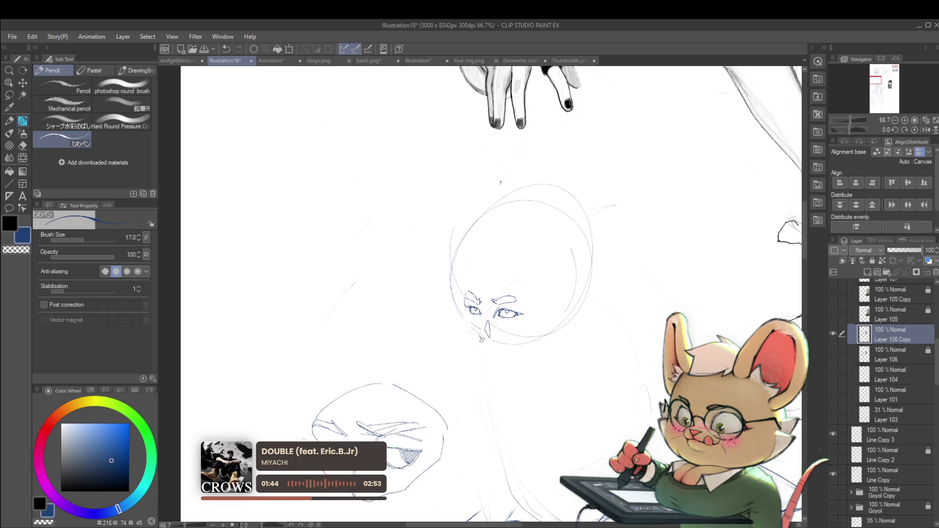
- Darken and define the nose line below the eyes
drag(485, 339, 488, 335)
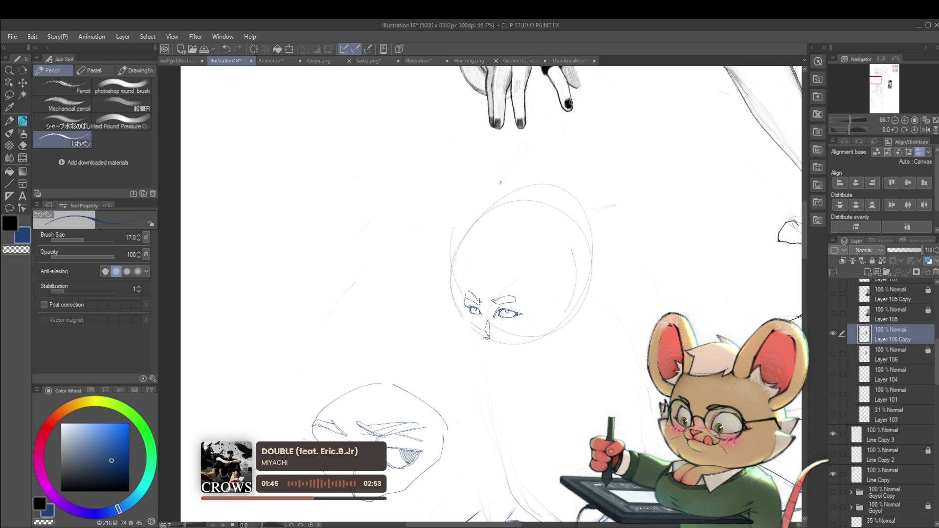
scroll(486, 336, down, 3)
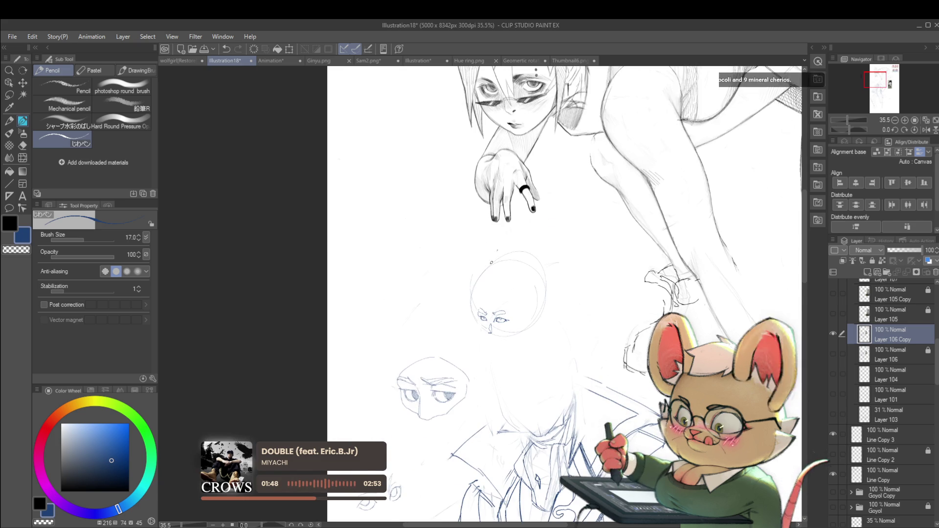
scroll(503, 287, up, 3)
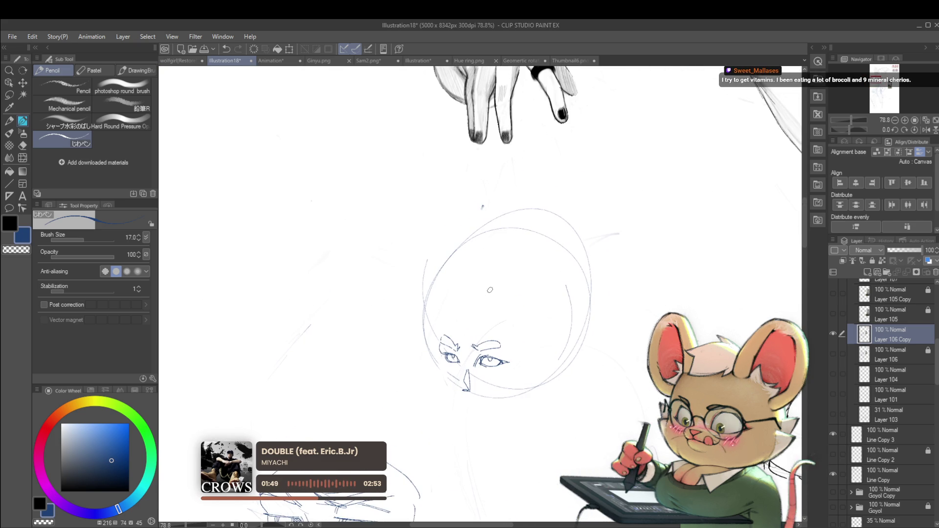
drag(489, 318, 483, 316)
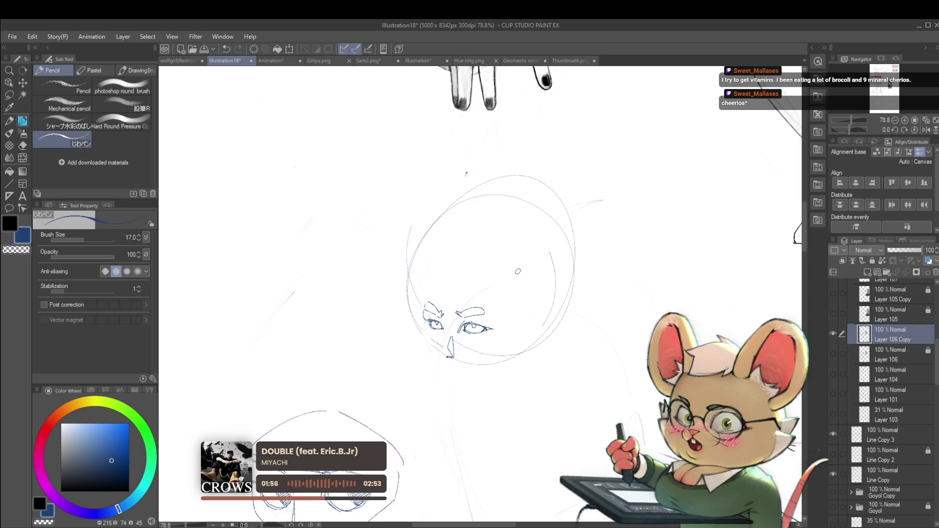
drag(517, 283, 526, 281)
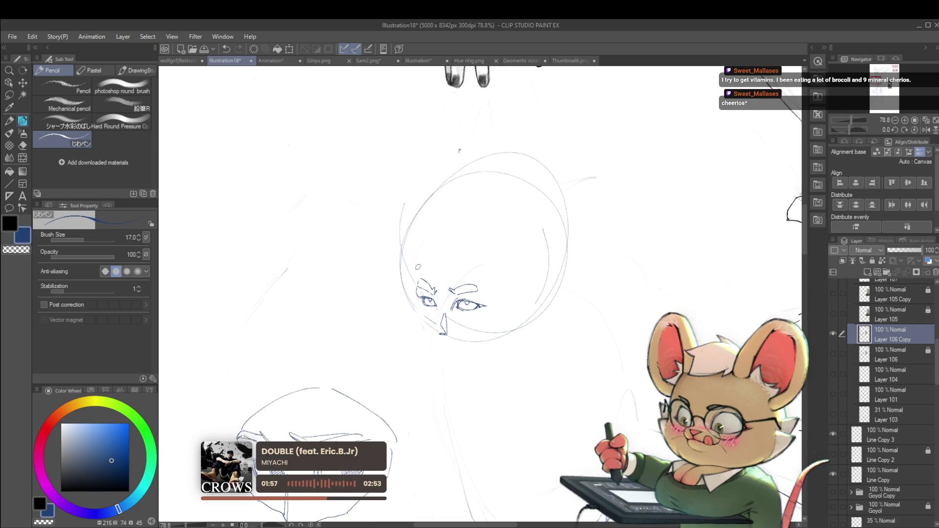
- Sketch the upper left face edge, the left cheek line and the curving chin line
drag(420, 253, 416, 273)
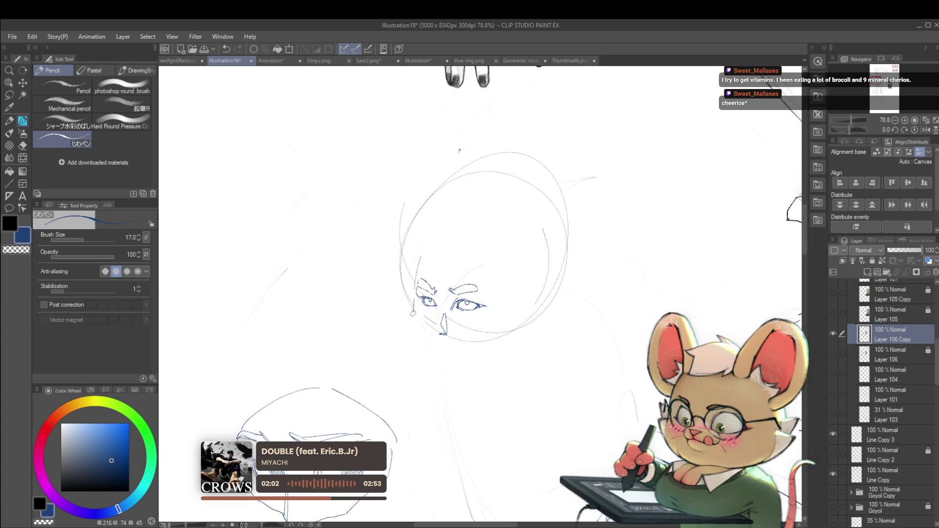
drag(414, 312, 442, 362)
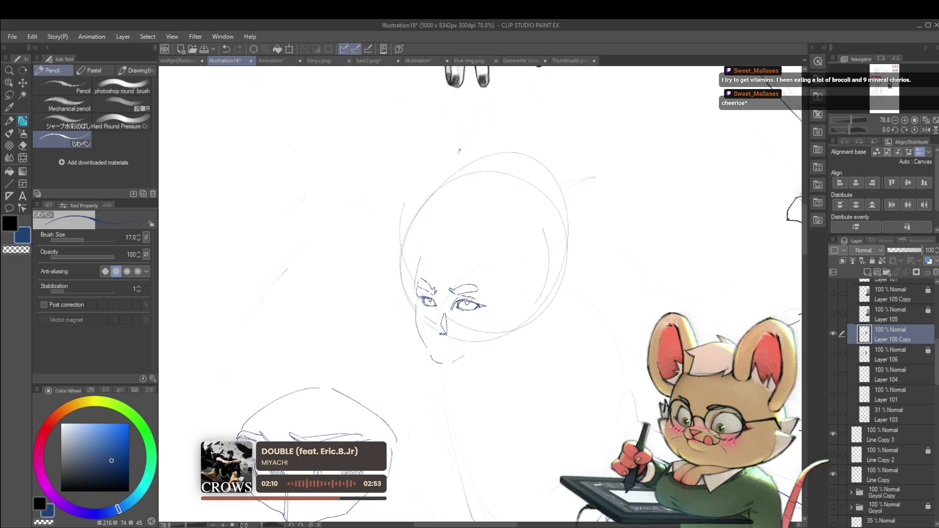
scroll(461, 290, down, 2)
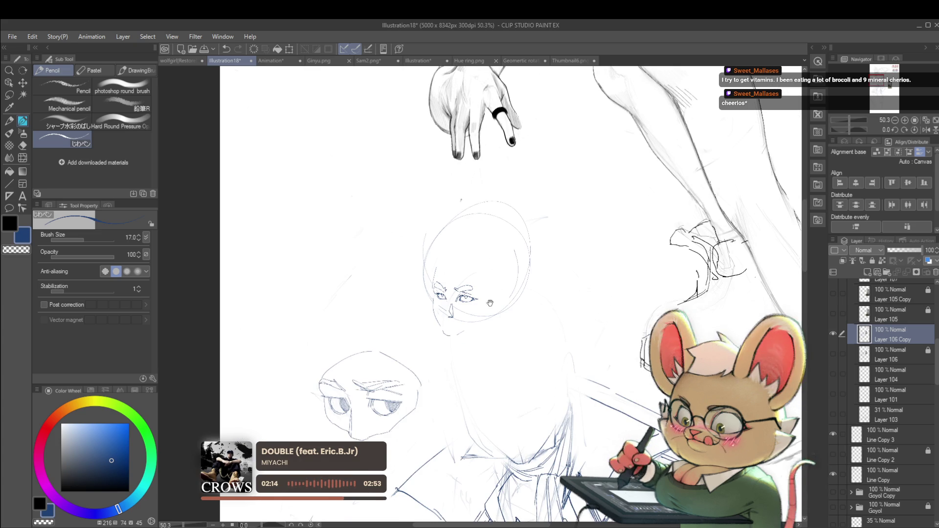
scroll(527, 292, up, 1)
scroll(470, 354, up, 2)
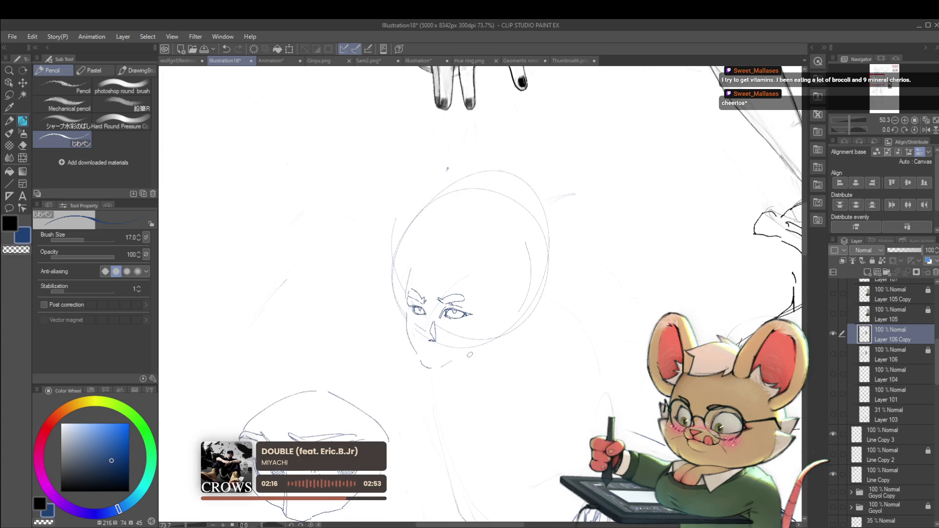
drag(422, 365, 478, 342)
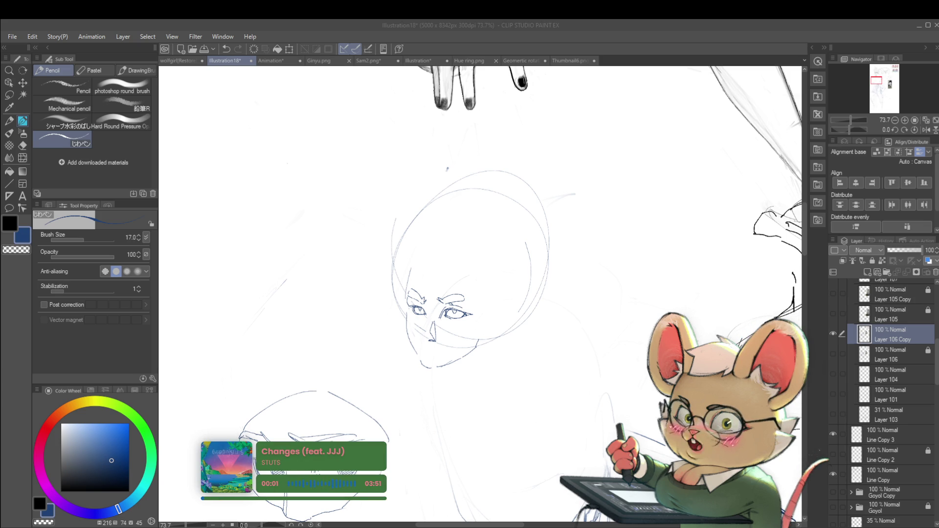
scroll(401, 234, up, 2)
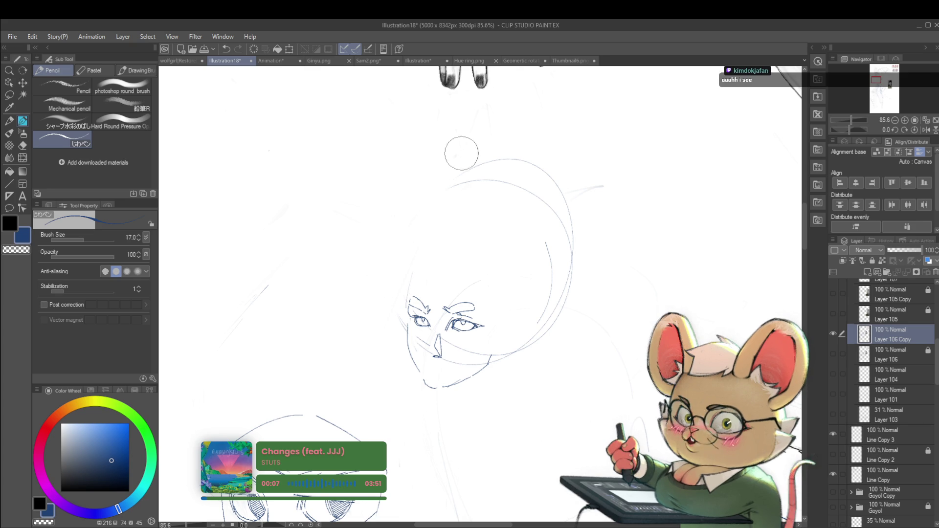
- Undo the long jaw arc and a short chin stroke, leaving eyes, brows and nose
key(ctrl+z)
drag(491, 357, 525, 344)
key(ctrl+z)
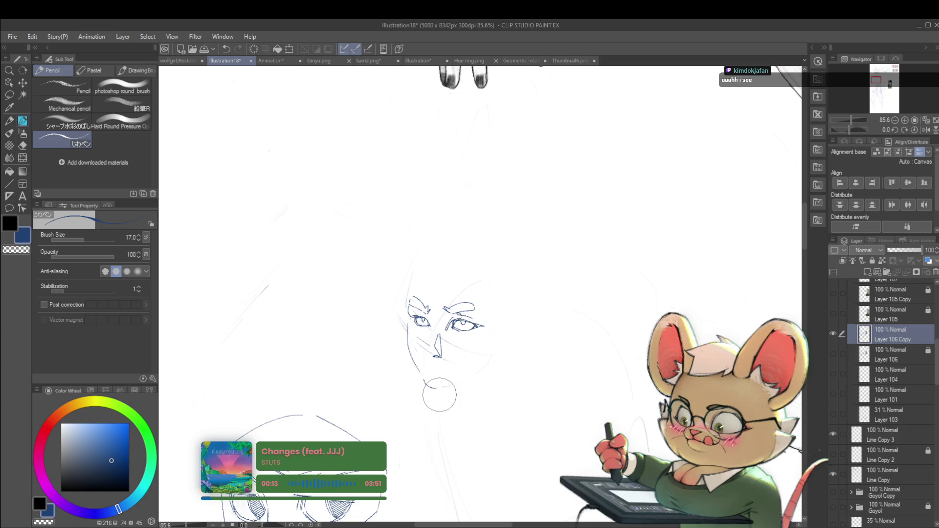
drag(436, 392, 515, 348)
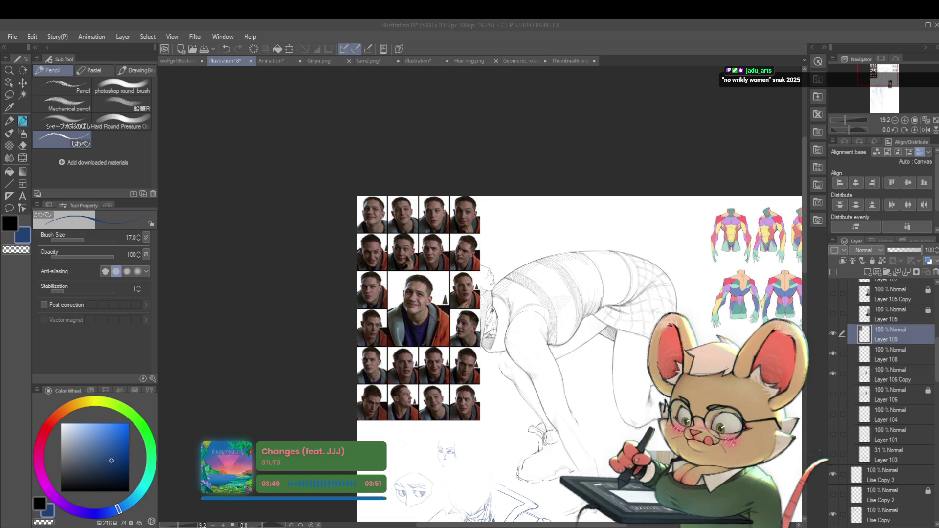
- Bring the drawing window back into focus on the canvas
click(659, 288)
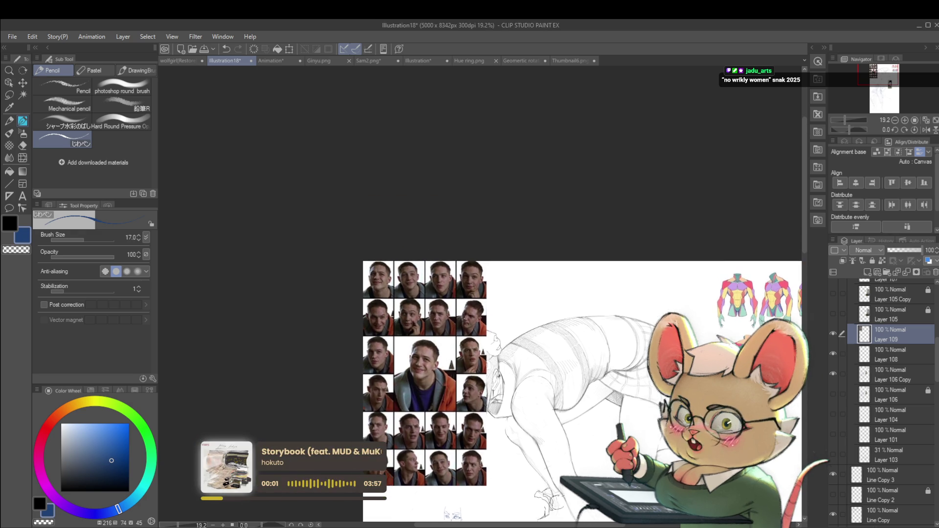
scroll(689, 260, up, 2)
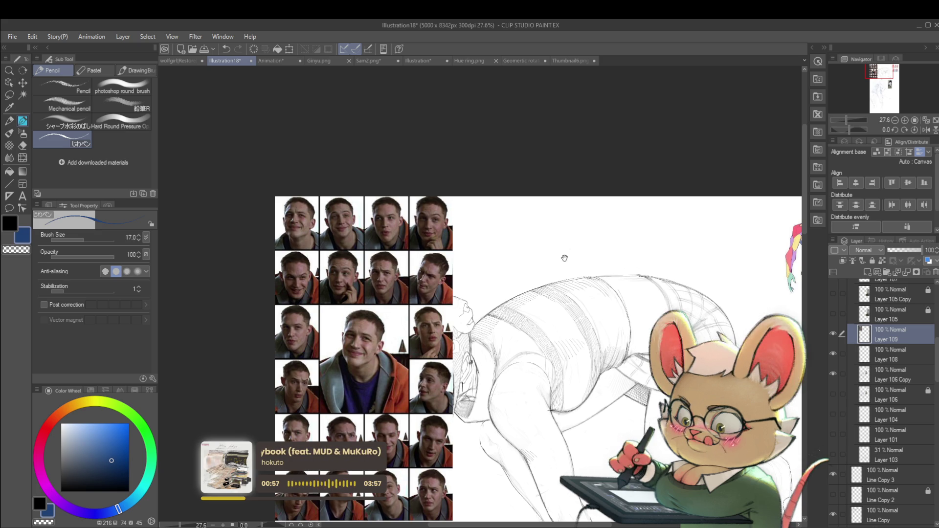
scroll(537, 354, down, 1)
drag(522, 247, 530, 227)
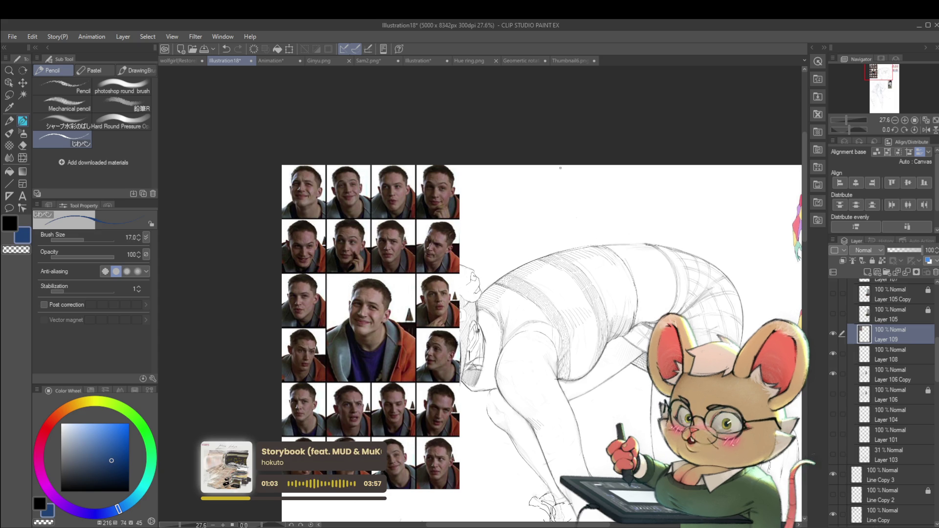
drag(531, 225, 547, 189)
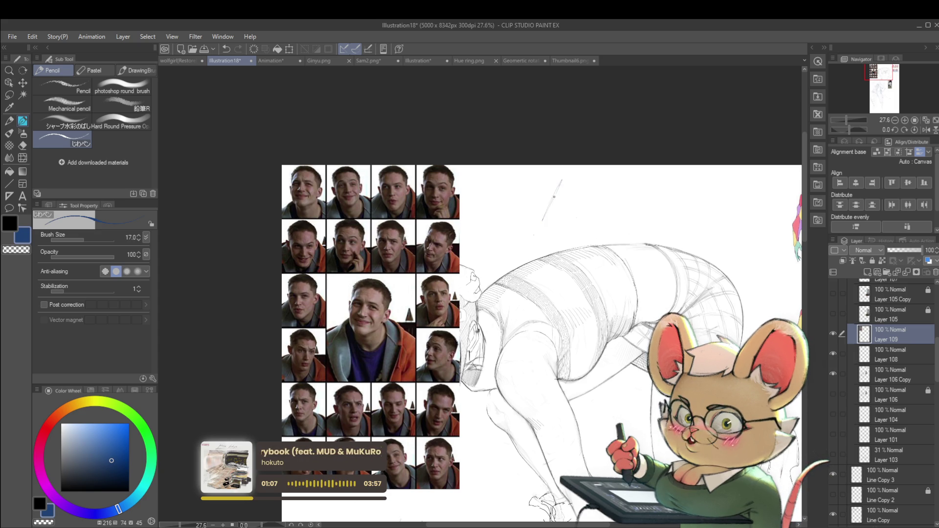
key(ctrl+z)
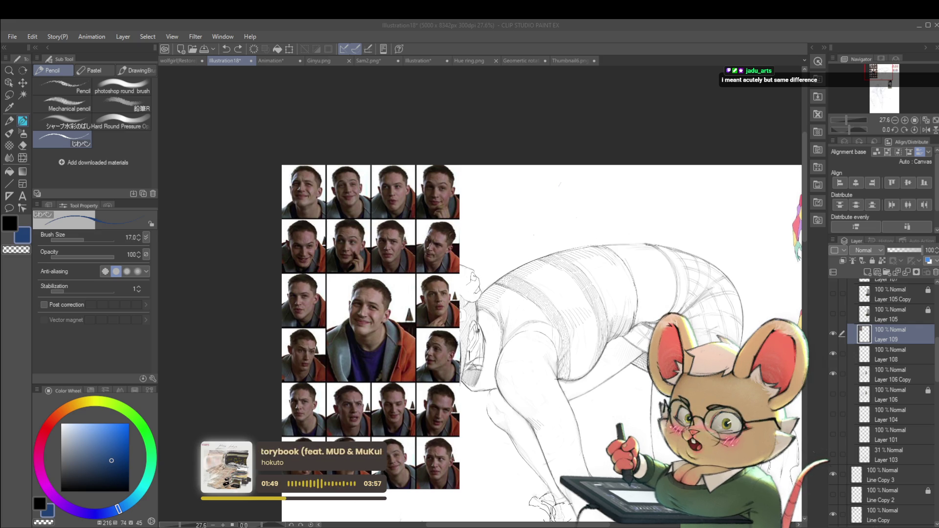
click(611, 228)
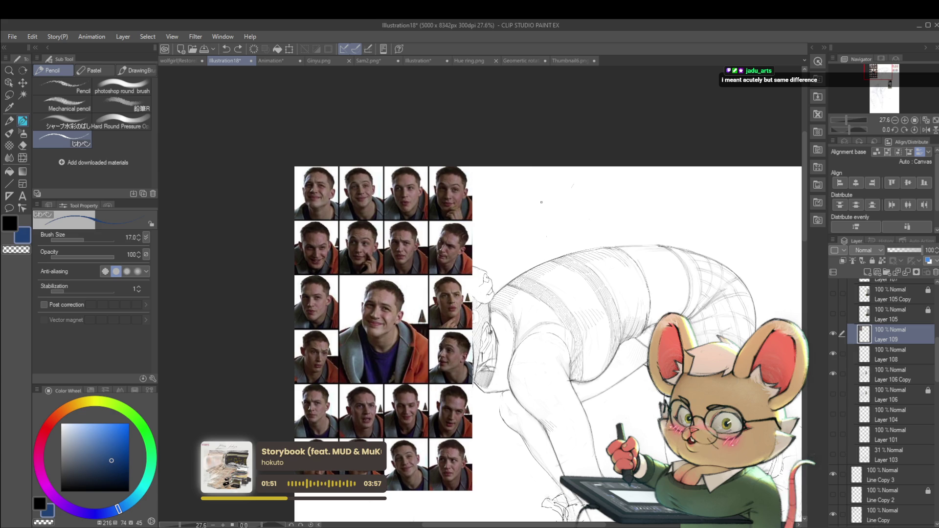
scroll(525, 228, up, 2)
scroll(524, 229, up, 1)
drag(514, 219, 501, 262)
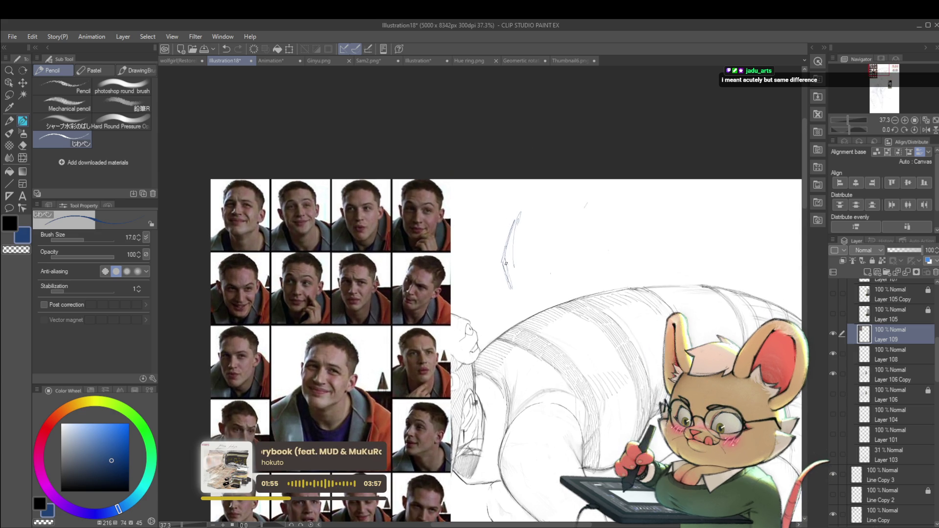
mouse_move(503, 262)
mouse_down()
mouse_move(532, 292)
mouse_move(580, 254)
mouse_move(549, 283)
mouse_move(520, 237)
mouse_move(498, 245)
mouse_move(555, 253)
mouse_move(554, 269)
mouse_up()
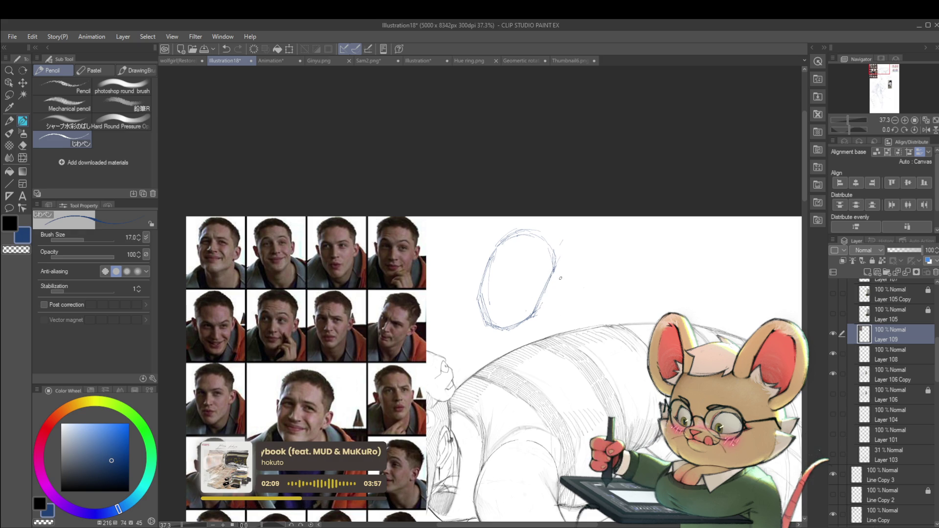
drag(561, 278, 537, 334)
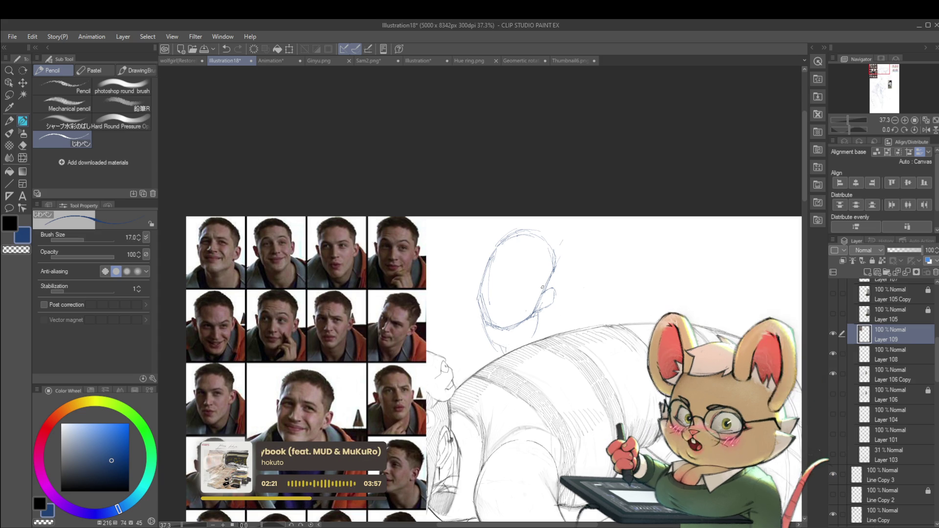
drag(515, 348, 517, 373)
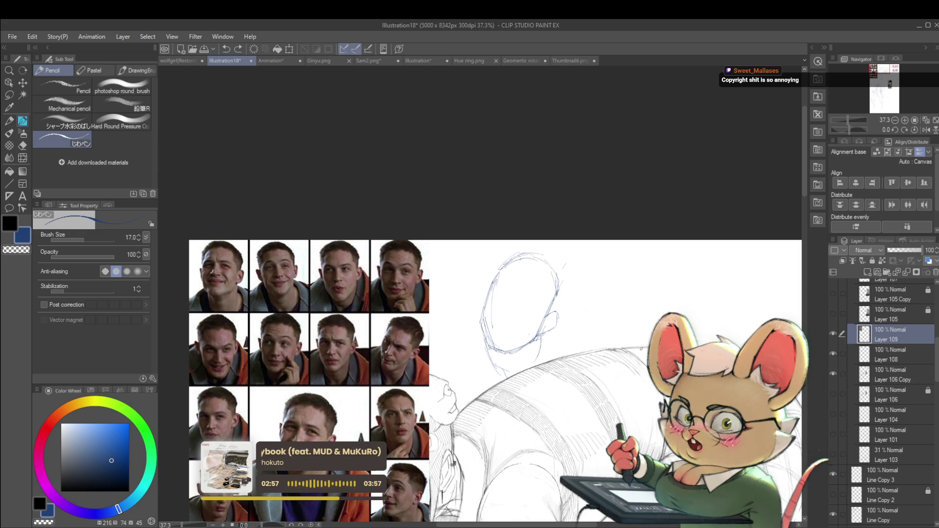
scroll(540, 286, up, 1)
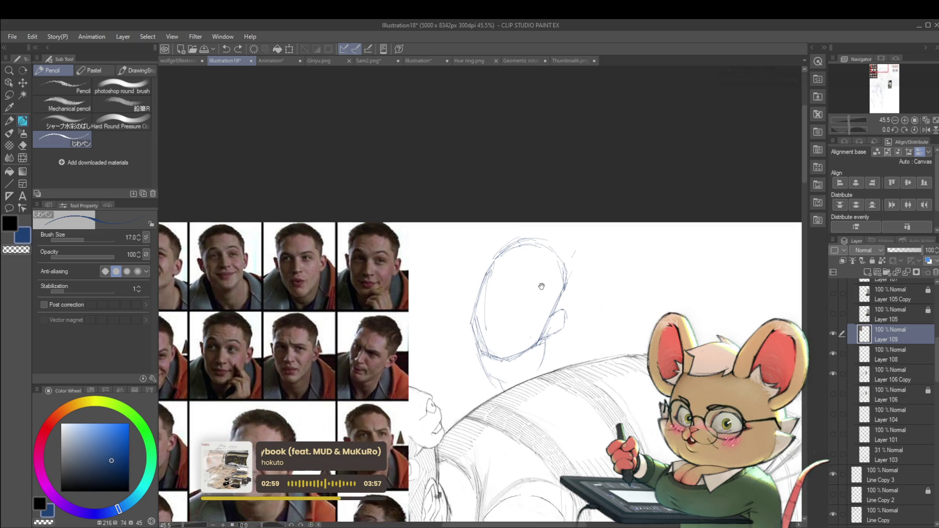
- Sketch an eyebrow and a small eye inside the blank oval head on Layer 109
drag(541, 286, 556, 223)
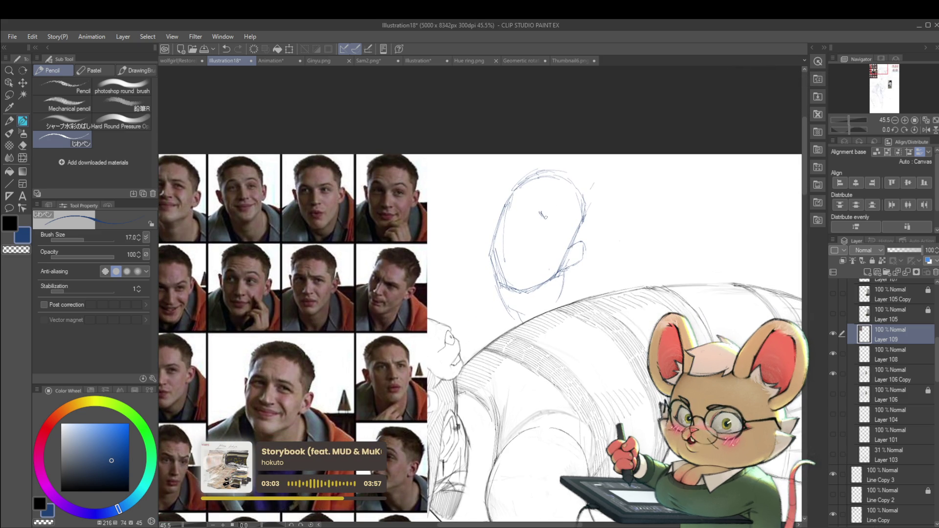
drag(541, 214, 567, 220)
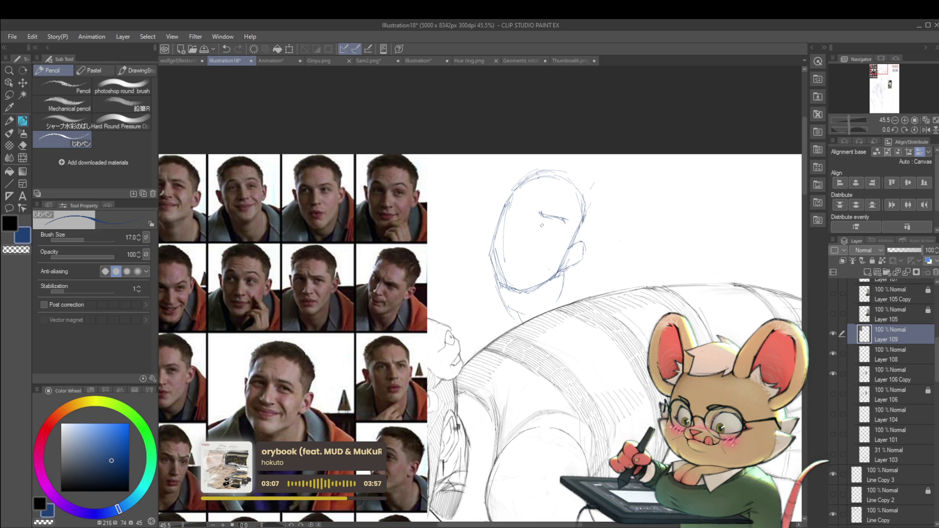
drag(544, 223, 560, 228)
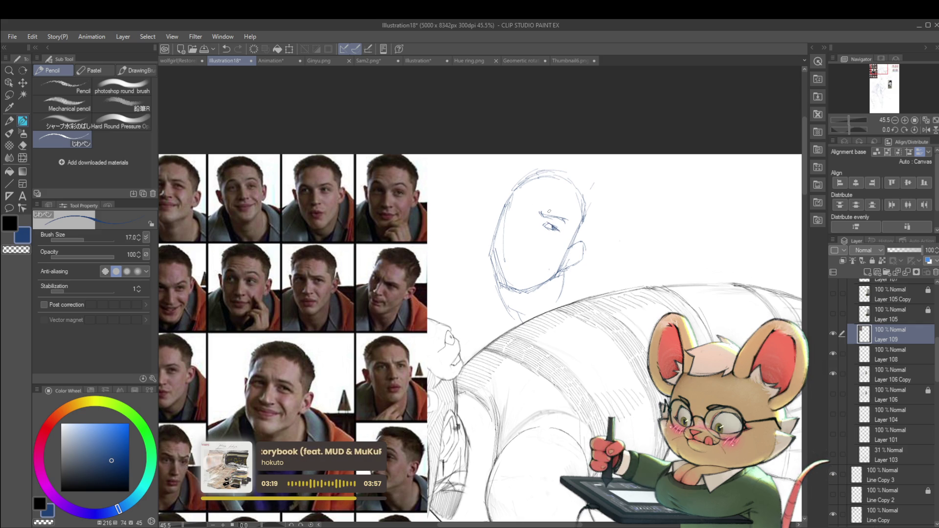
scroll(566, 231, down, 2)
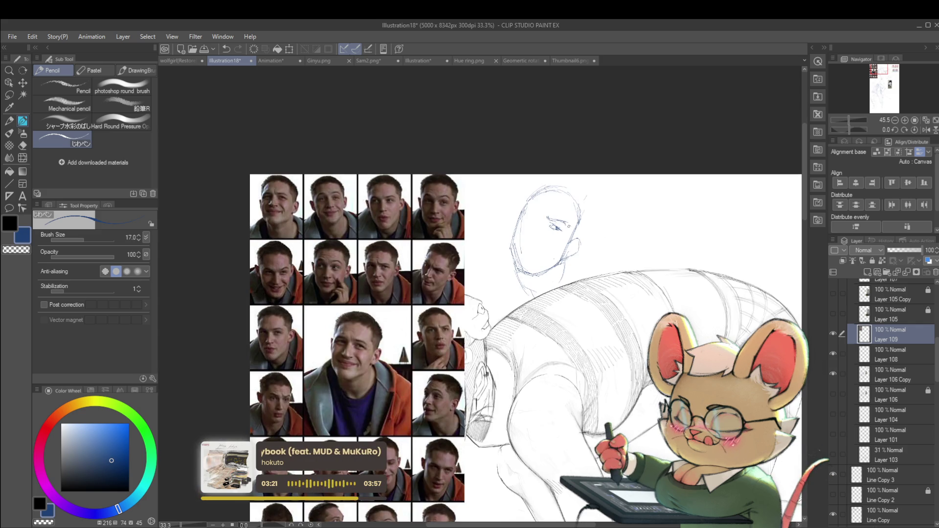
scroll(547, 220, up, 2)
scroll(536, 207, down, 1)
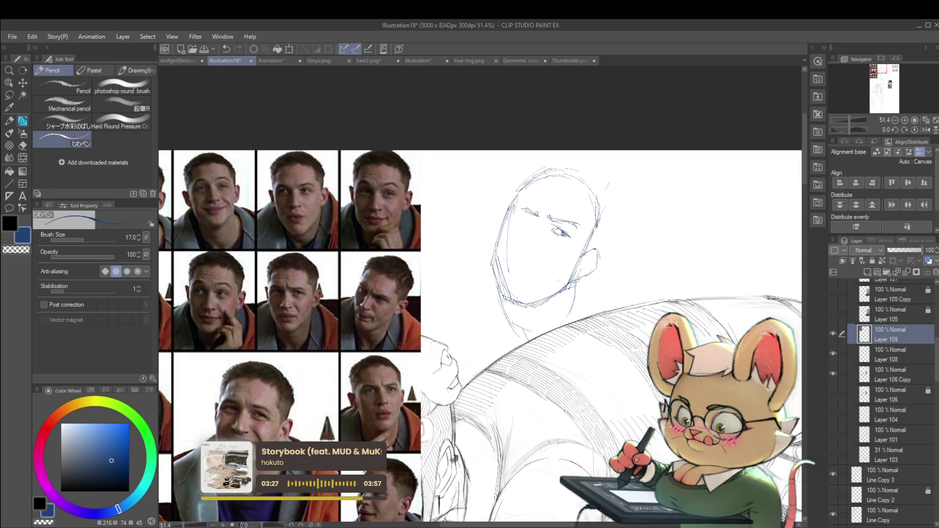
drag(540, 230, 523, 230)
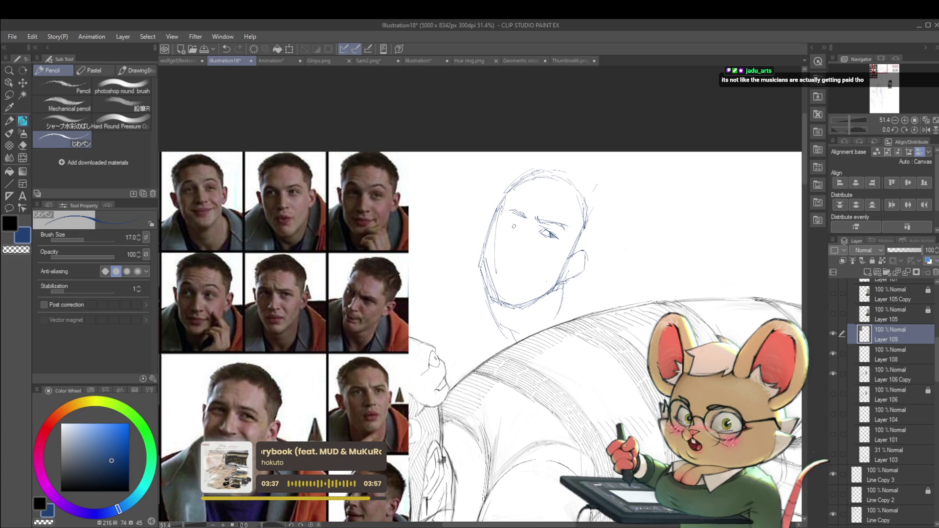
scroll(514, 226, up, 1)
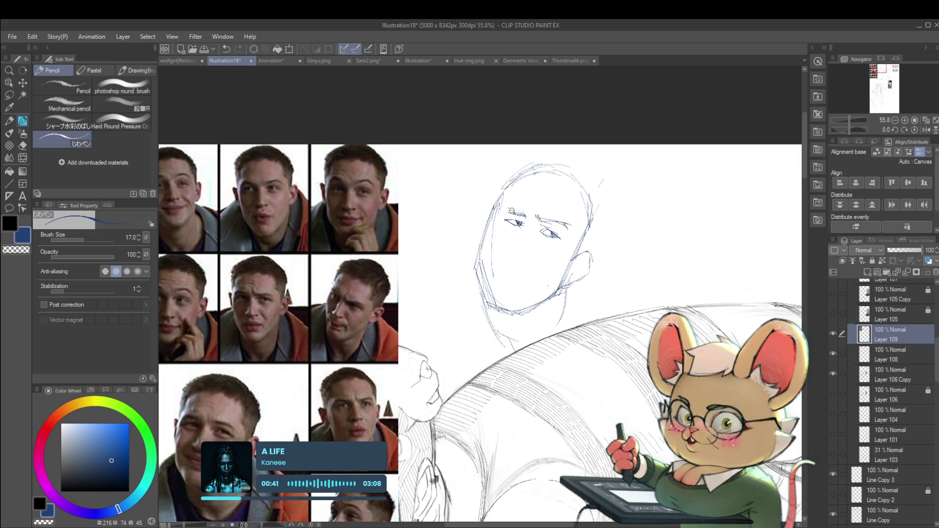
scroll(512, 211, down, 3)
scroll(514, 228, up, 1)
scroll(516, 248, up, 1)
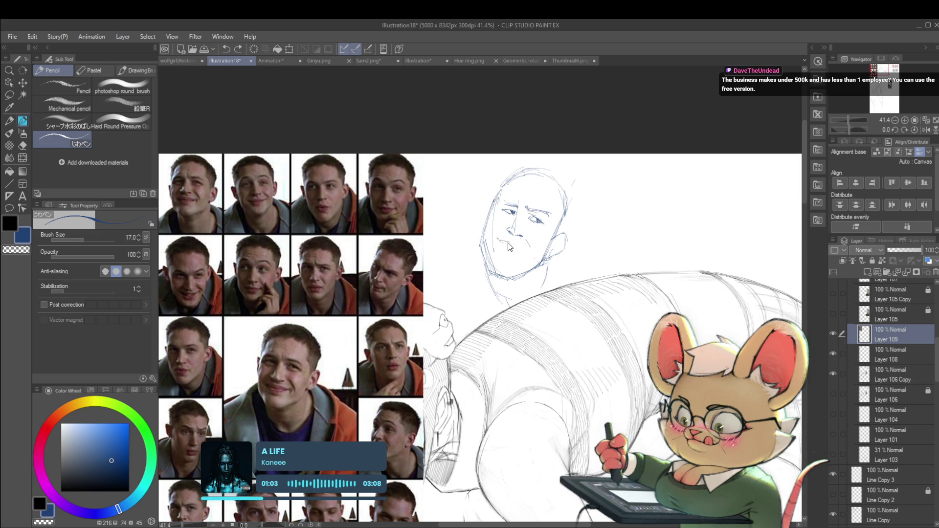
- Draw the smirking mouth line on the face with a short extra stroke
drag(498, 239, 527, 242)
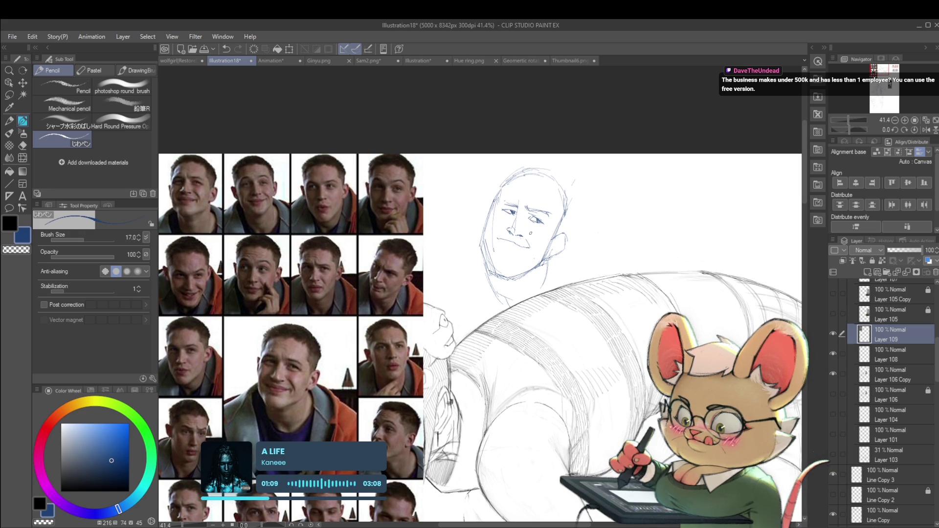
drag(534, 234, 531, 245)
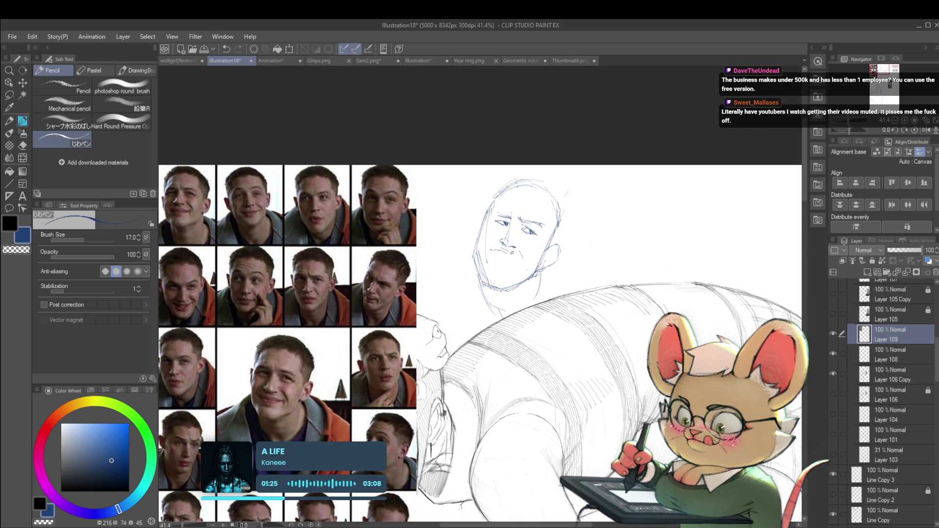
drag(491, 248, 508, 252)
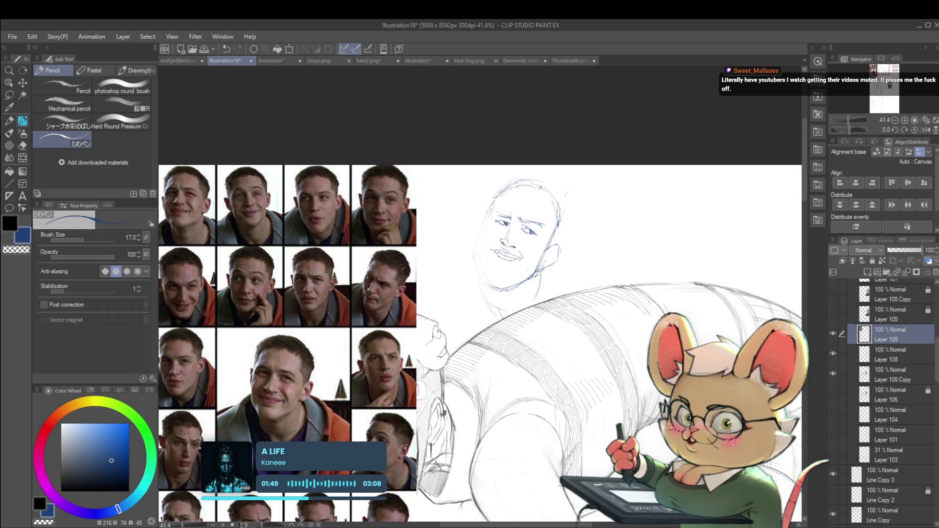
scroll(403, 332, up, 1)
scroll(403, 331, up, 1)
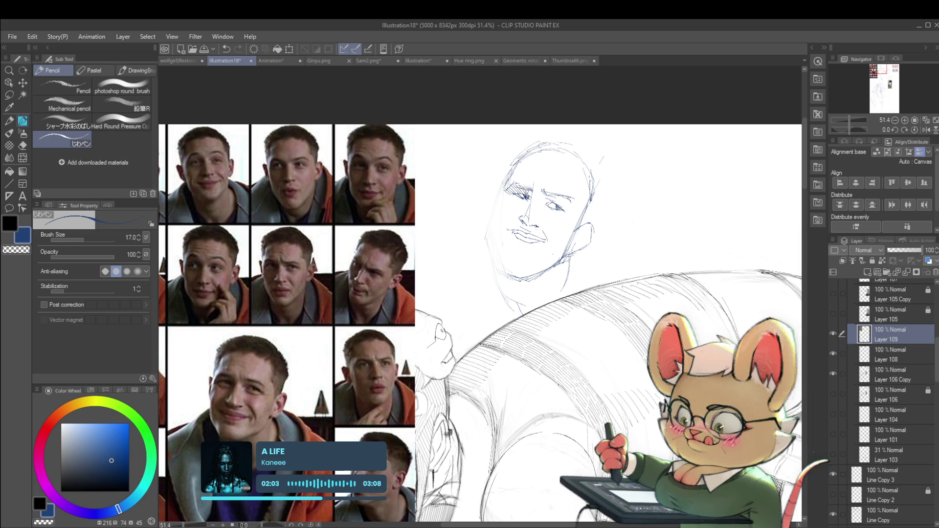
scroll(537, 188, down, 3)
scroll(536, 193, up, 2)
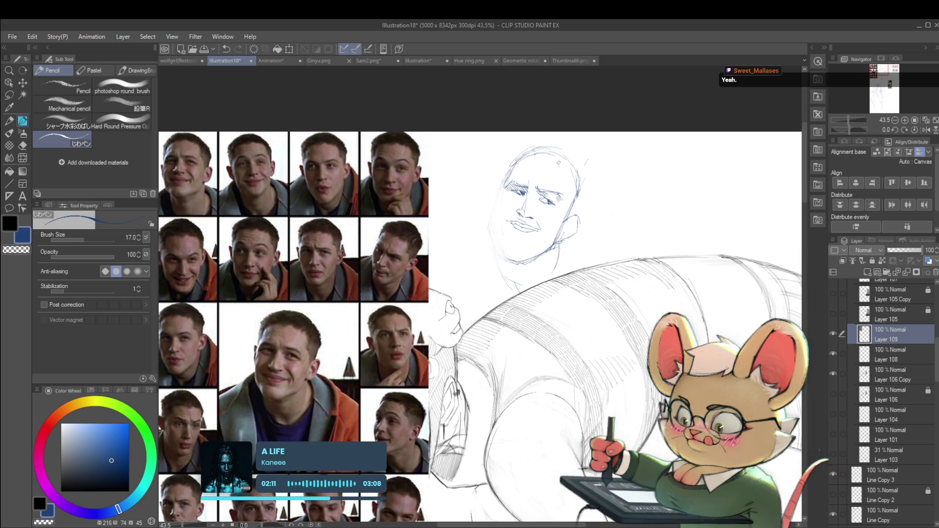
scroll(480, 326, up, 1)
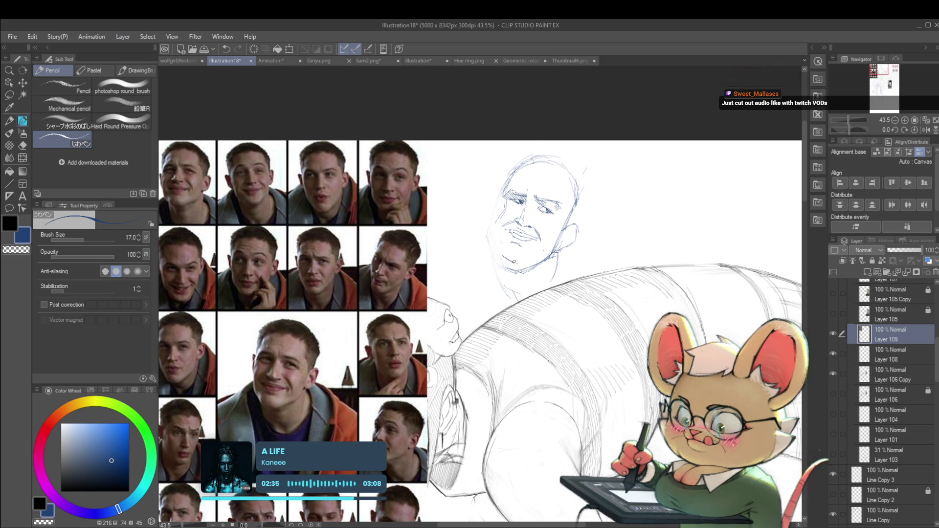
- Sketch strokes at the chin and add a hair stroke at the top of the head
drag(522, 261, 548, 264)
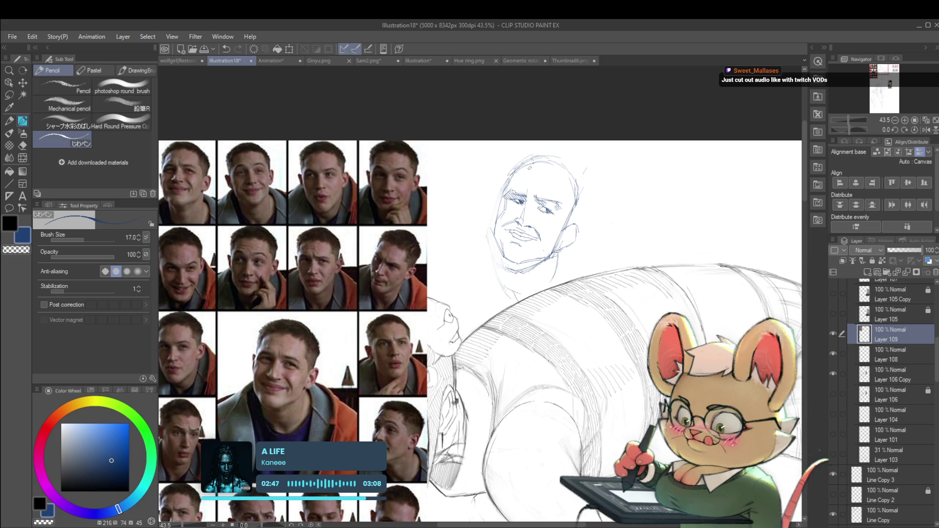
drag(542, 171, 552, 170)
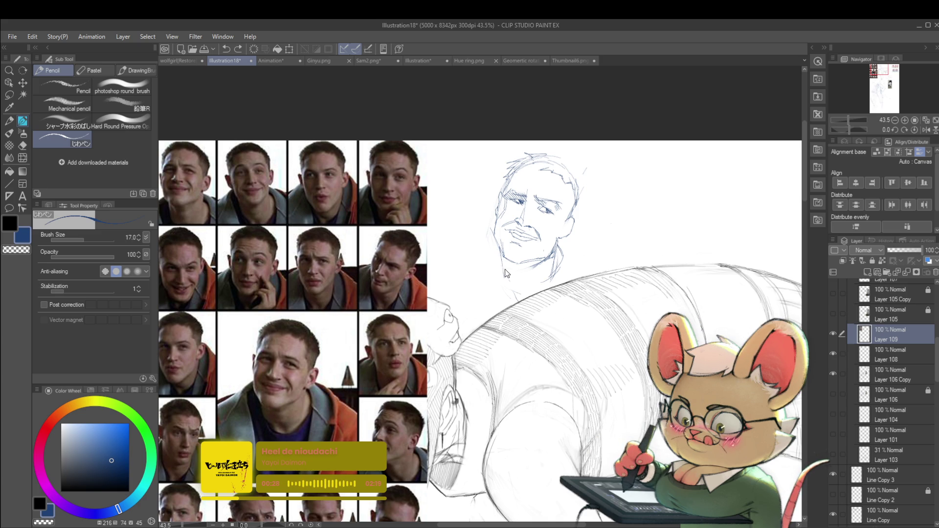
- Reinforce the jaw and chin lines of the head study with the Pencil
drag(500, 250, 518, 288)
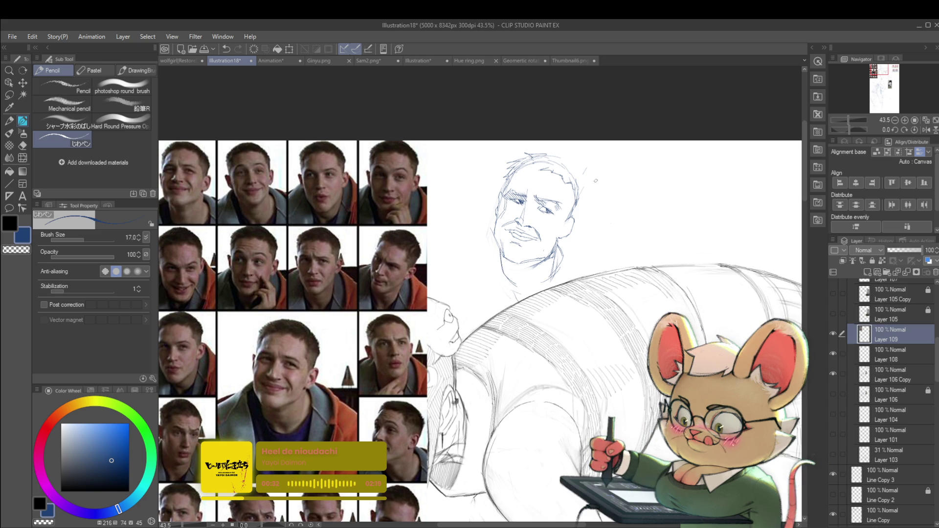
scroll(545, 217, up, 2)
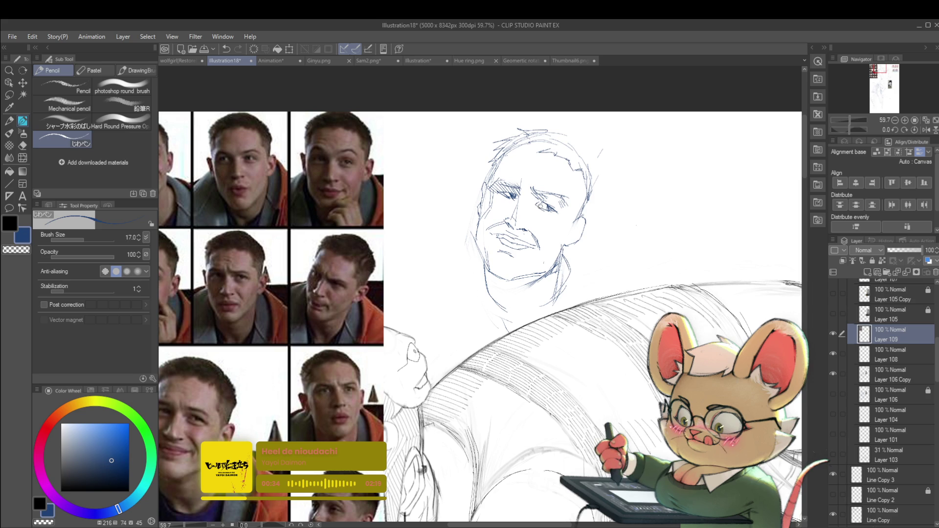
drag(545, 217, 562, 220)
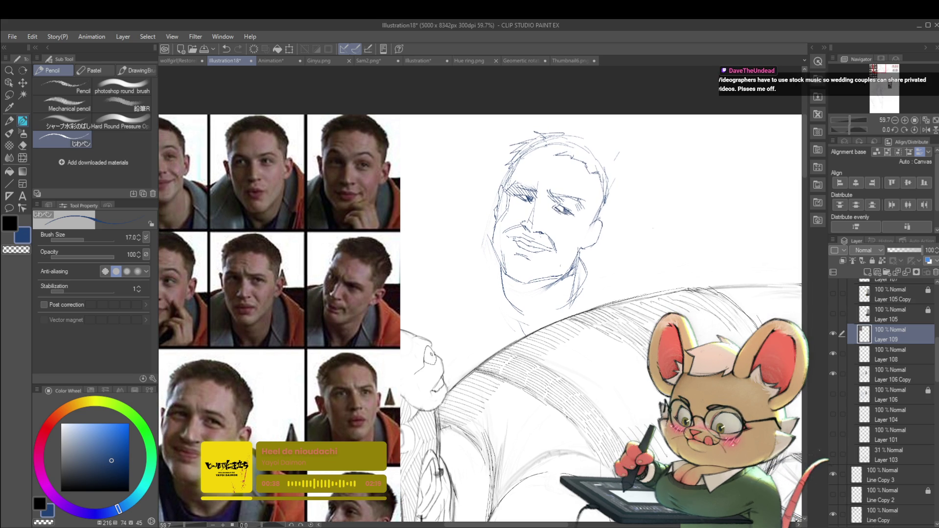
scroll(574, 226, down, 3)
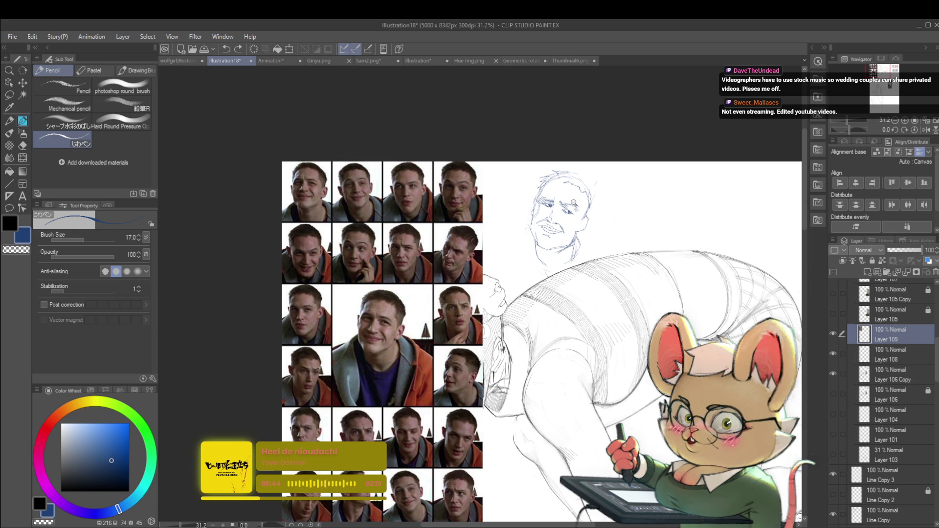
scroll(575, 195, up, 5)
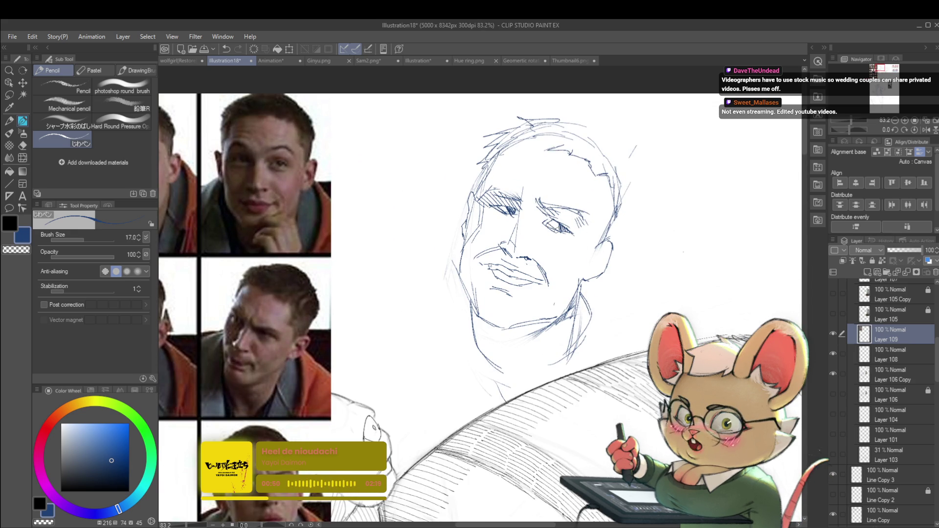
drag(563, 244, 621, 249)
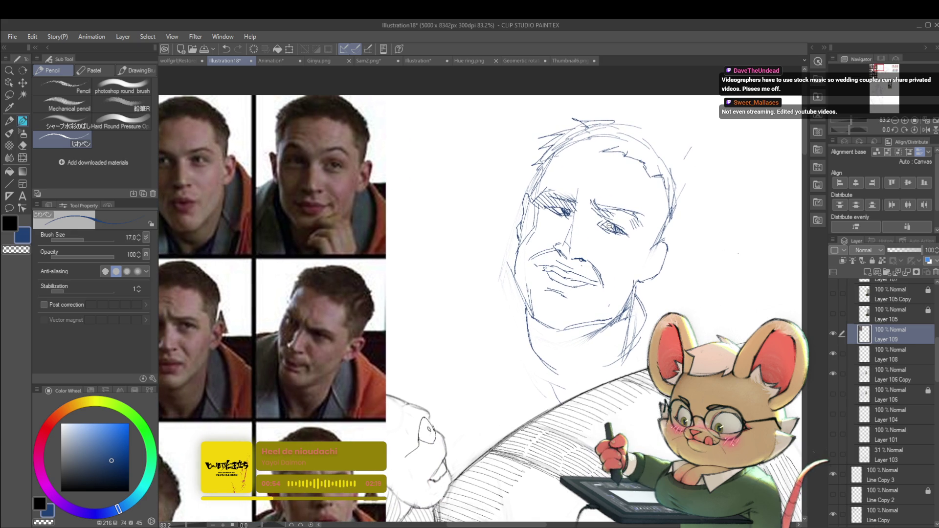
scroll(610, 222, down, 2)
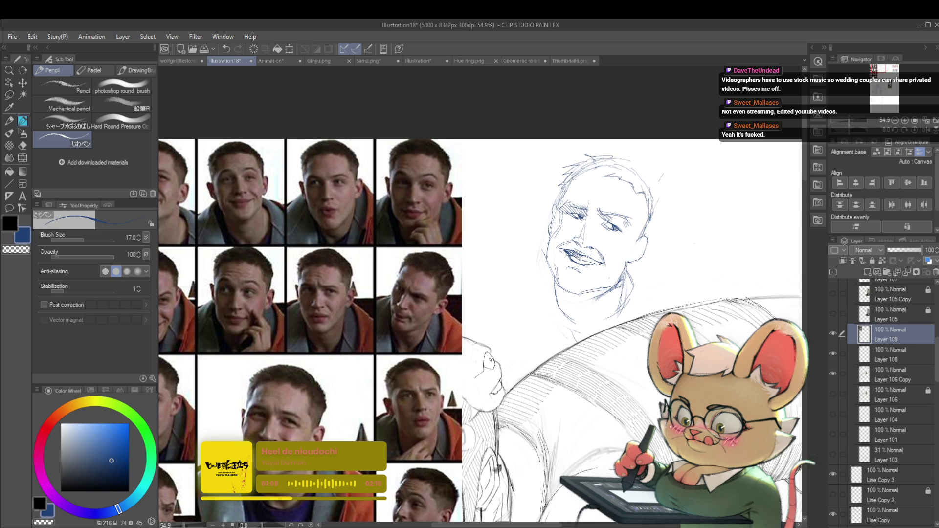
scroll(602, 244, down, 1)
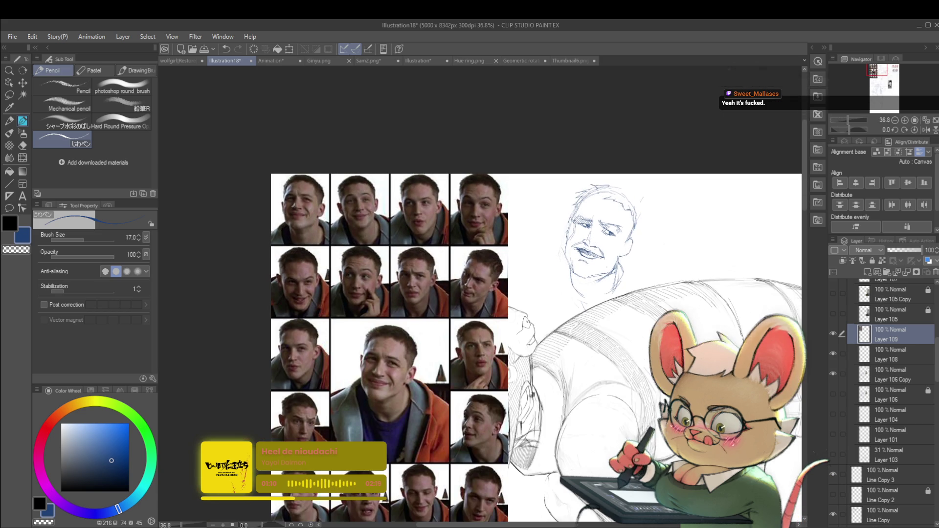
scroll(601, 244, up, 2)
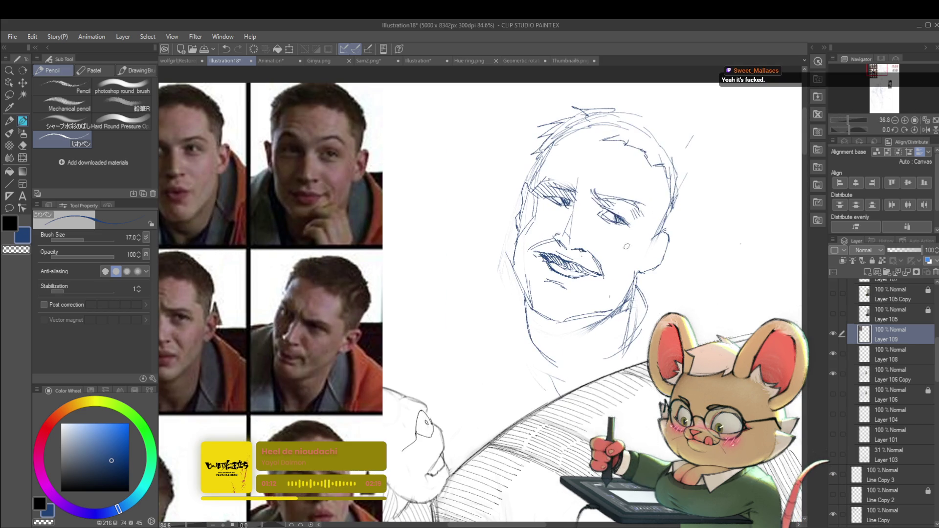
scroll(603, 233, down, 1)
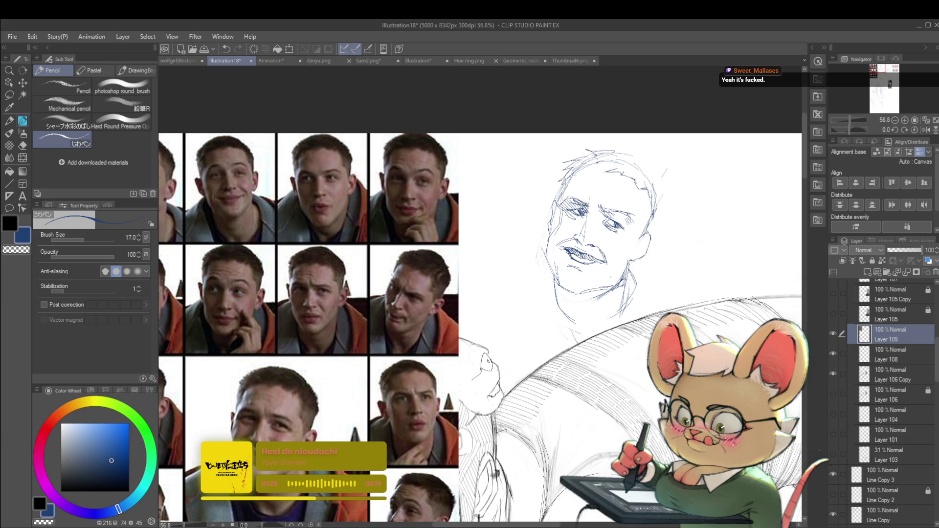
scroll(590, 168, down, 3)
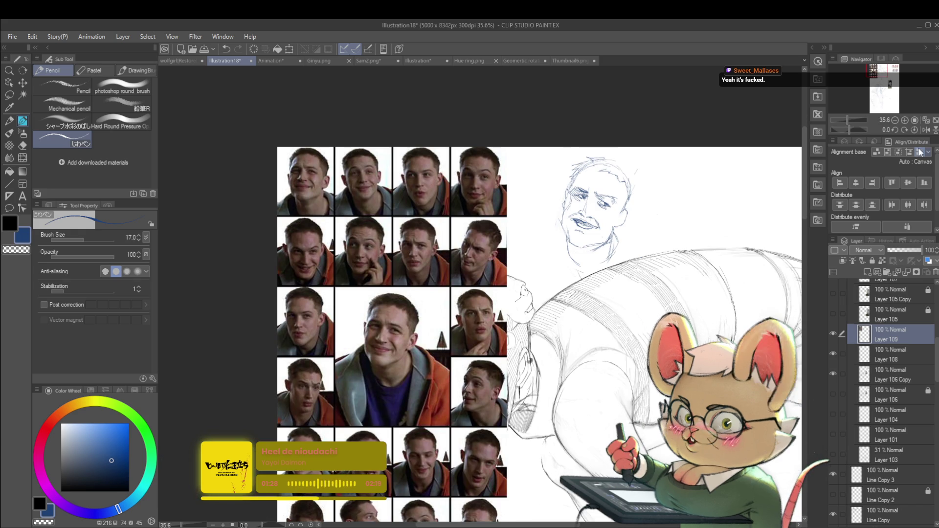
- Zoom the canvas out to about 35.6% so the whole reference grid shows
click(926, 131)
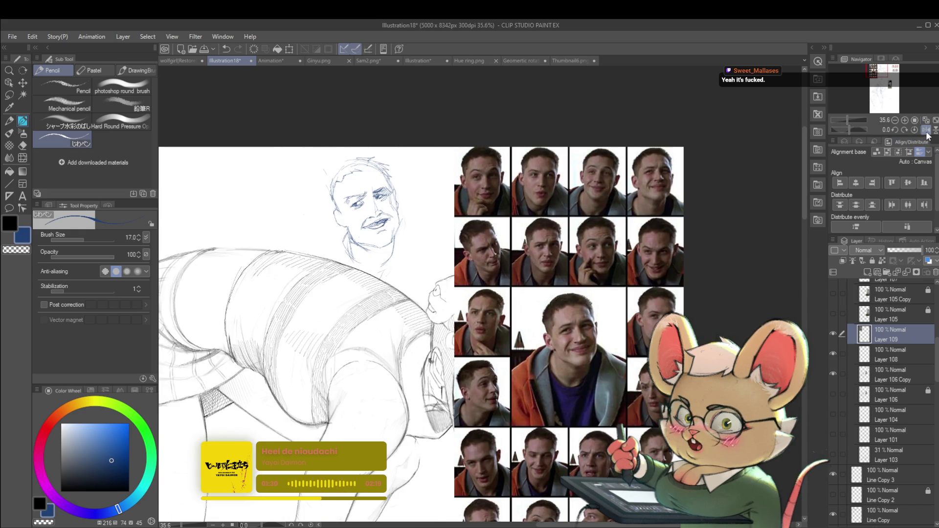
- Un-flip the canvas view, reframe the sketch, and start a second head beside the first
click(926, 131)
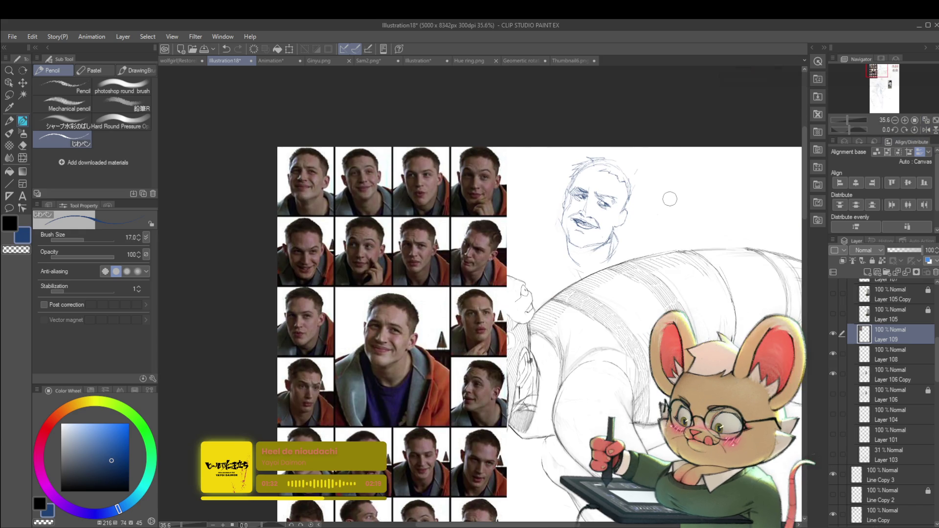
scroll(649, 224, up, 2)
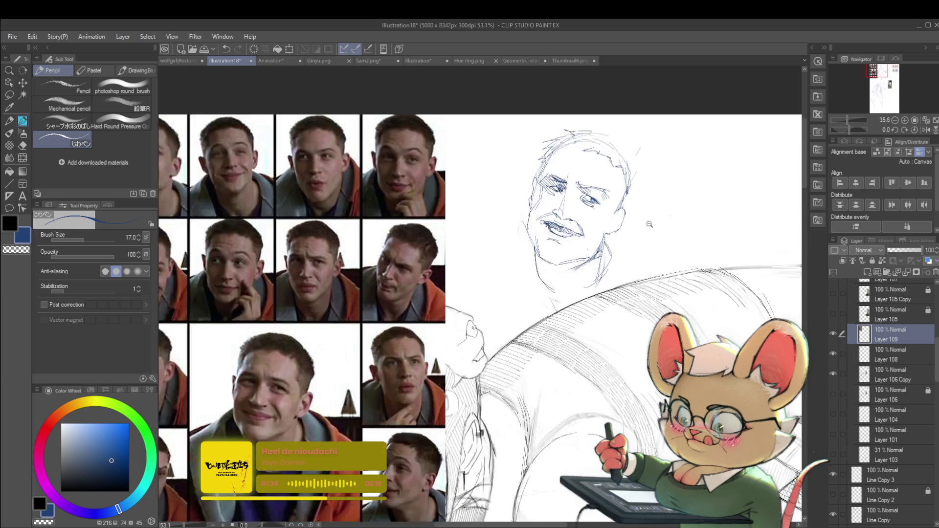
scroll(649, 224, up, 1)
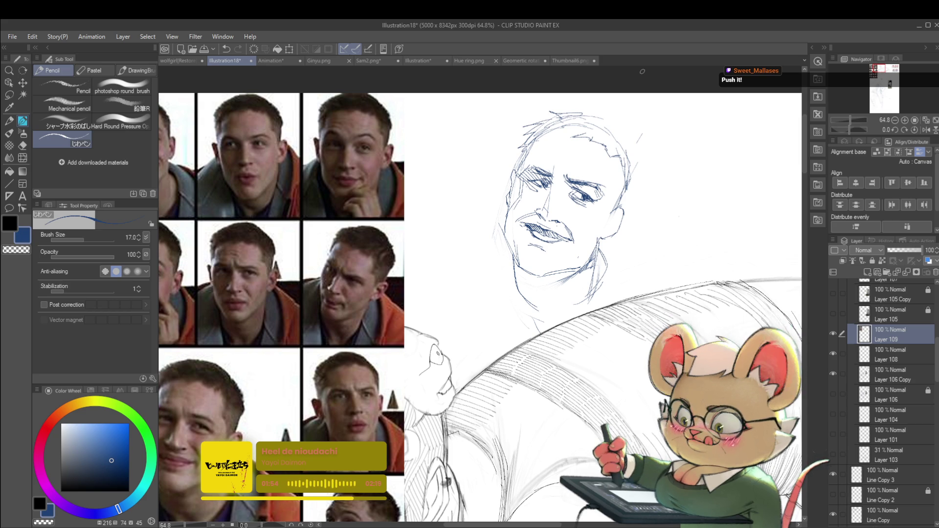
drag(642, 71, 669, 17)
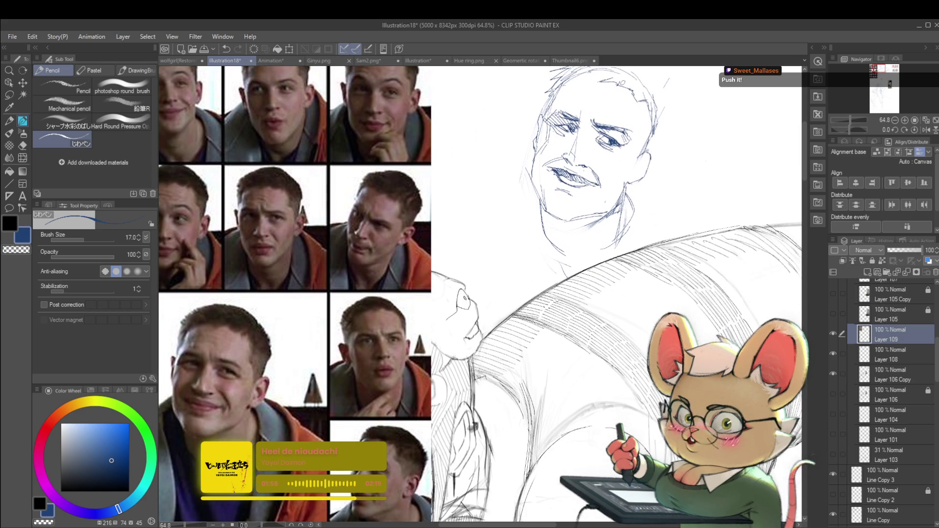
drag(710, 138, 653, 161)
scroll(654, 160, down, 2)
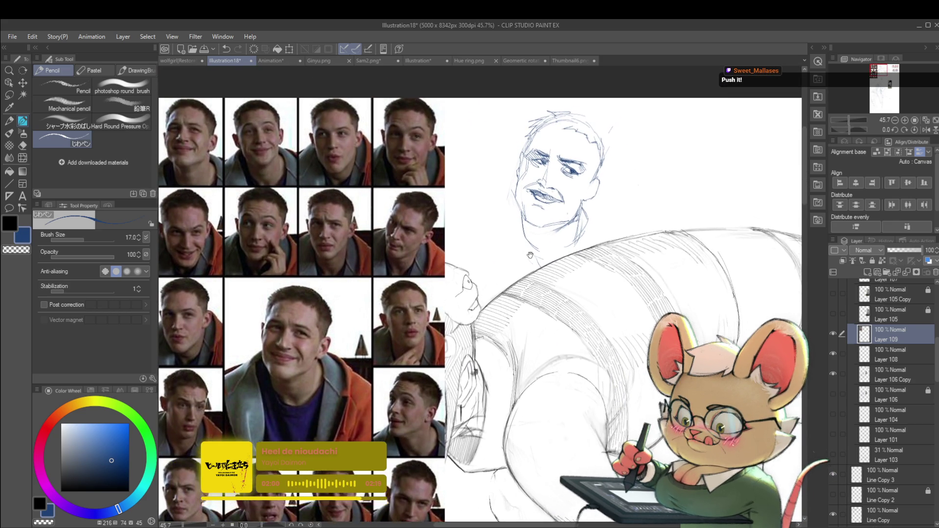
scroll(495, 247, up, 1)
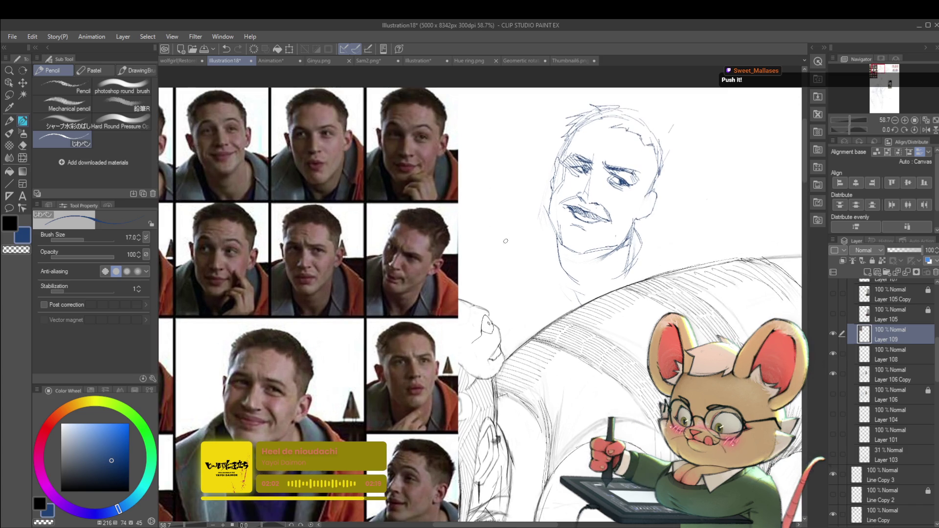
drag(510, 240, 525, 257)
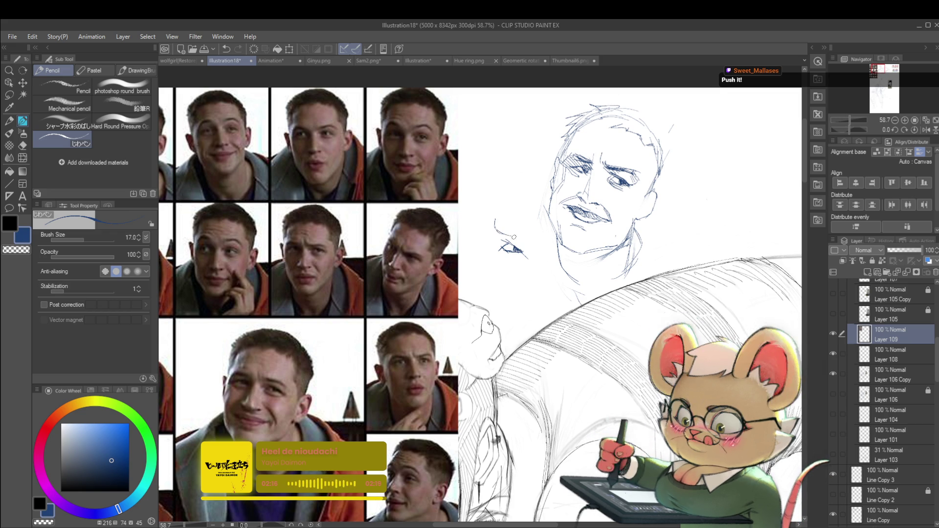
- Sketch the new head's eye and nose strokes in blue pencil on Layer 109
drag(497, 231, 518, 238)
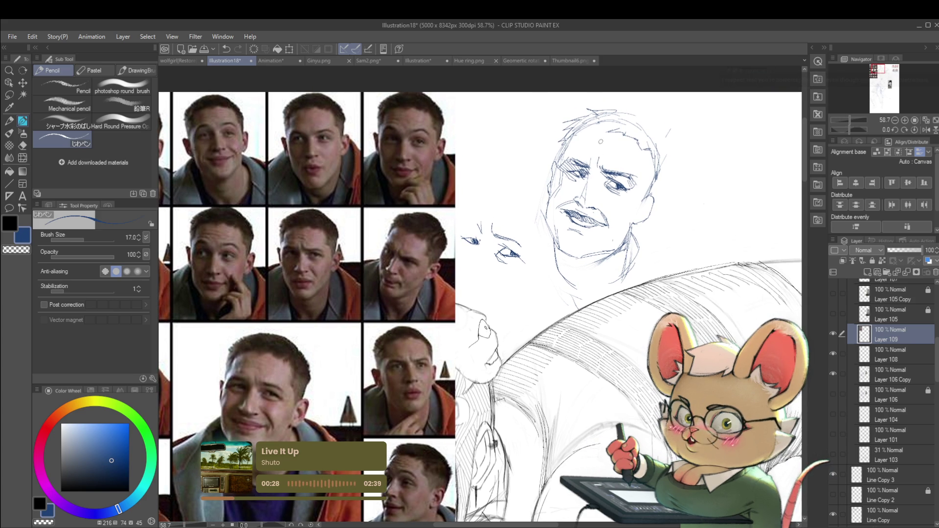
scroll(507, 245, up, 1)
scroll(507, 244, up, 1)
scroll(507, 244, up, 1)
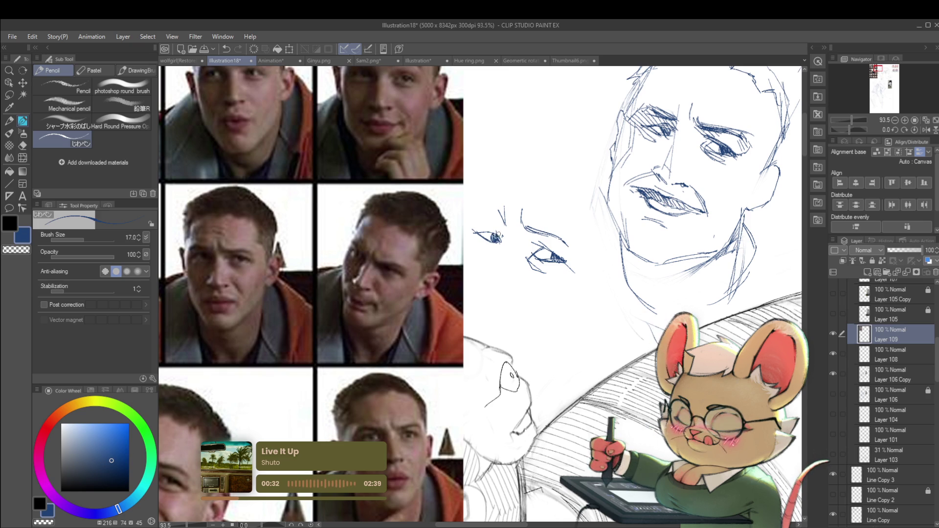
scroll(507, 244, down, 1)
scroll(507, 244, down, 1)
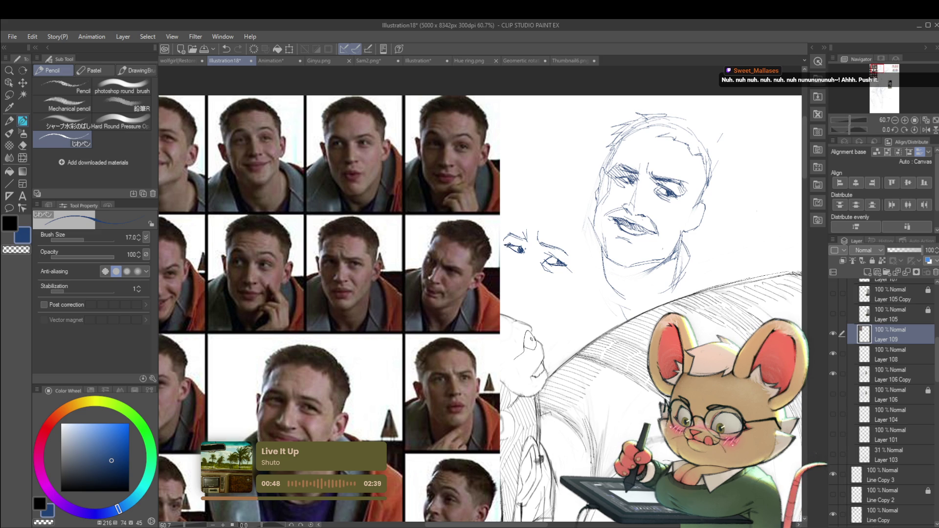
scroll(521, 267, down, 2)
scroll(520, 267, up, 1)
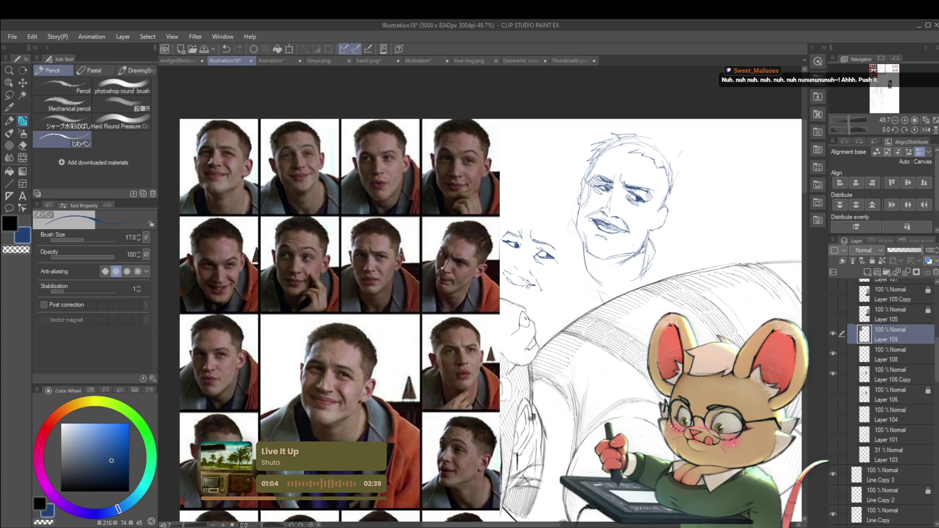
scroll(544, 282, down, 2)
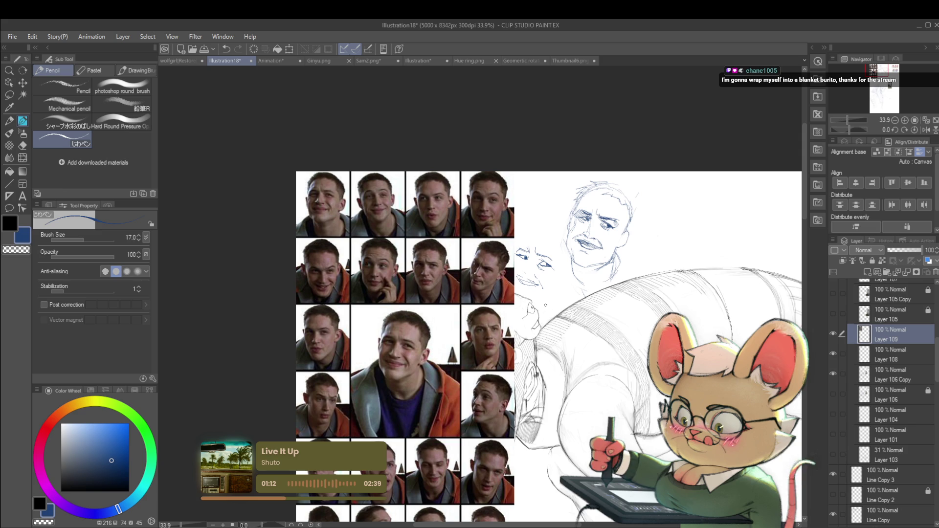
scroll(546, 305, up, 1)
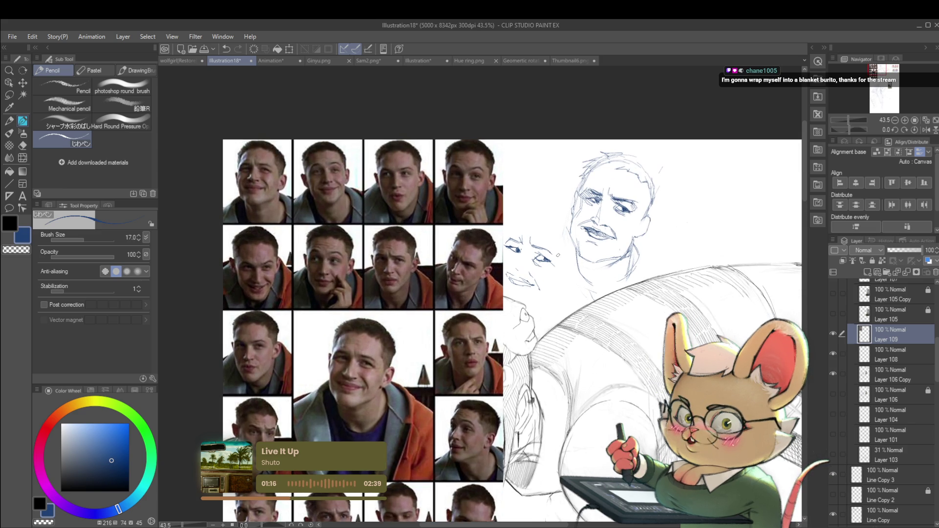
- Draw the second head's cheek and jawline after reframing the reference and sketch
drag(559, 255, 571, 231)
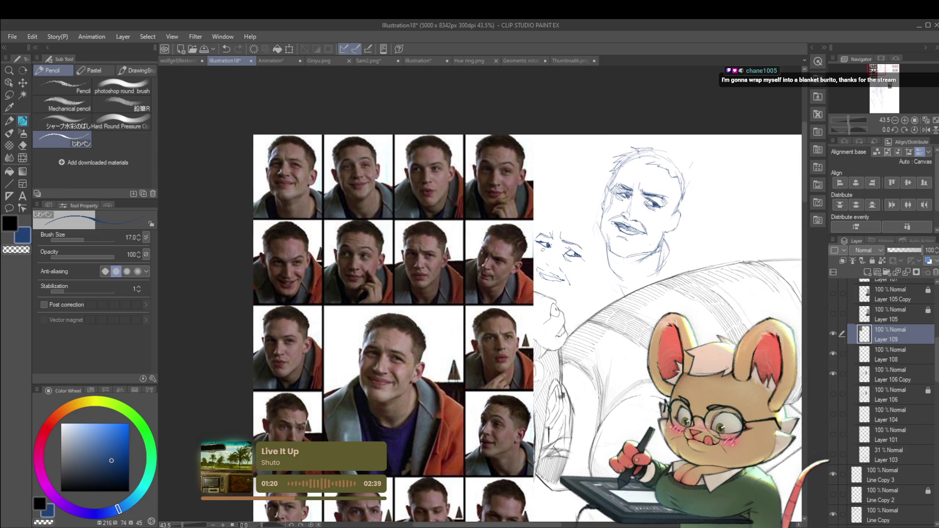
ctrl+alt+click(549, 255)
scroll(551, 260, up, 1)
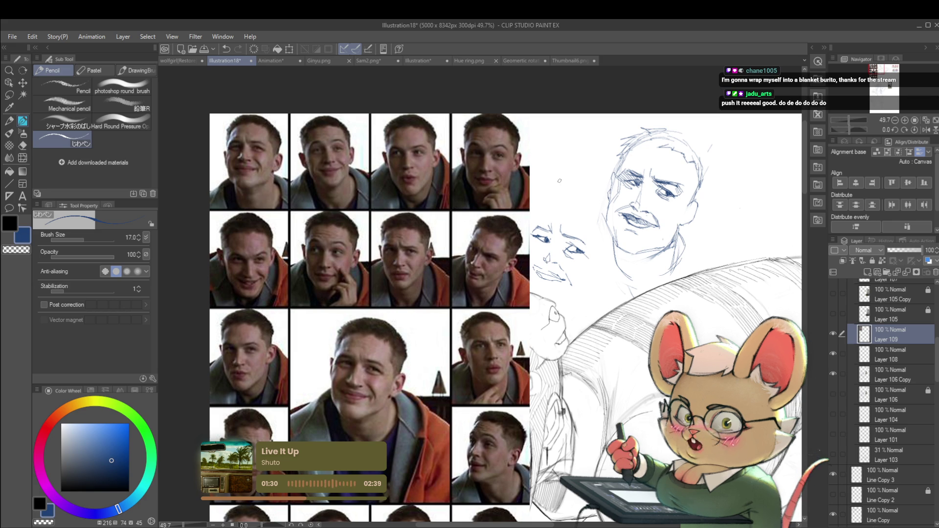
drag(506, 316, 518, 318)
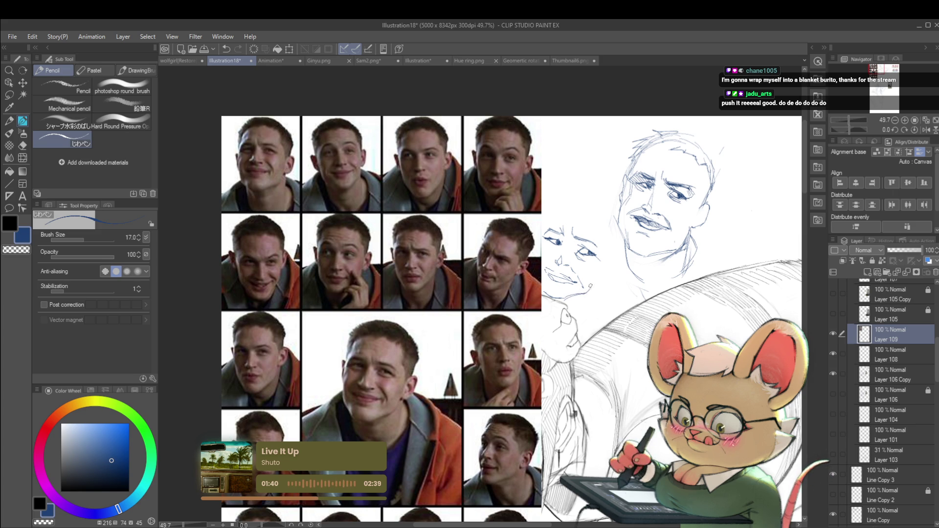
drag(604, 253, 585, 303)
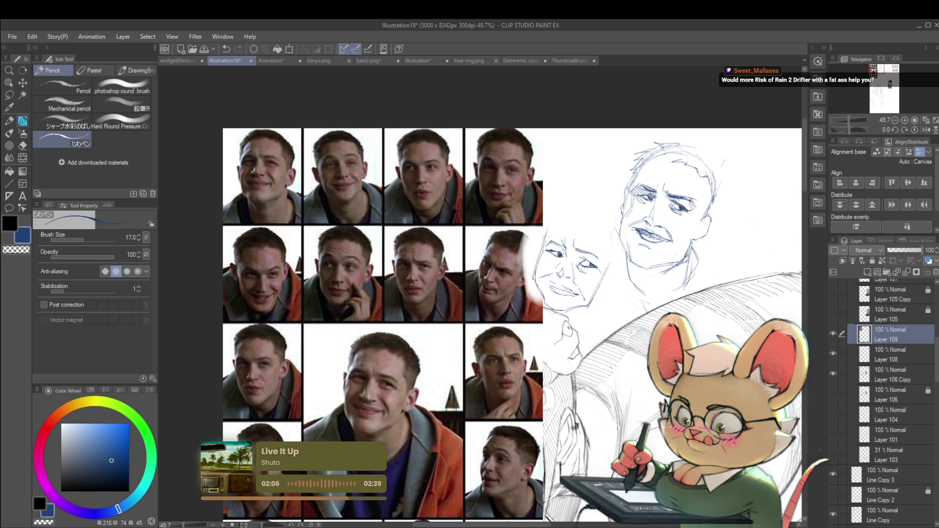
scroll(584, 233, down, 2)
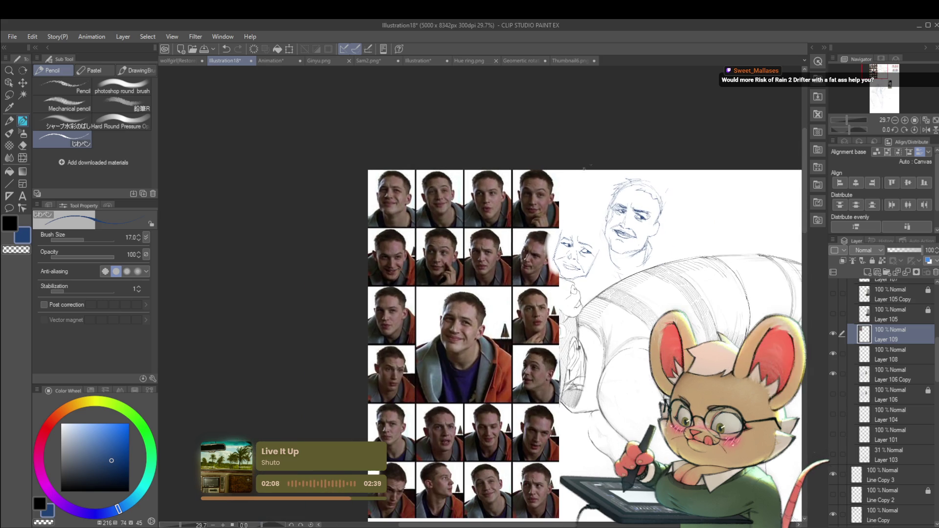
scroll(591, 246, up, 2)
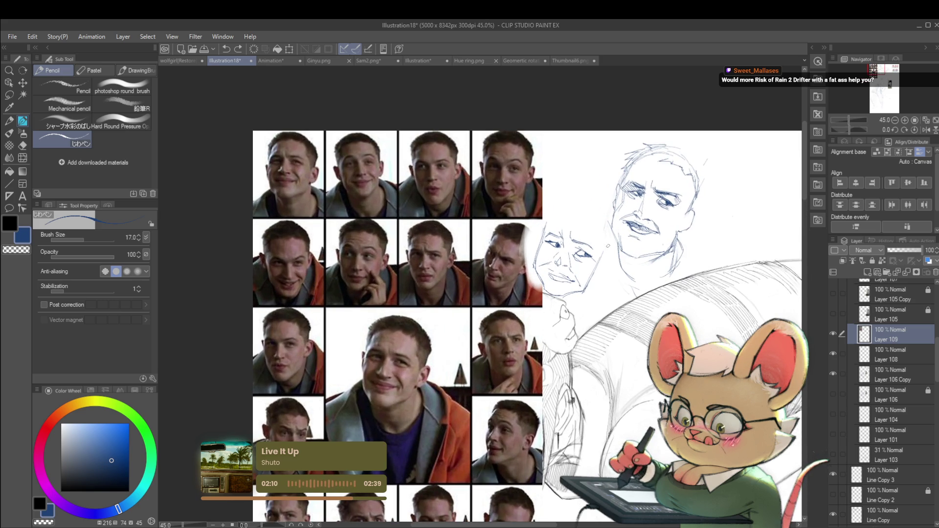
scroll(577, 260, up, 3)
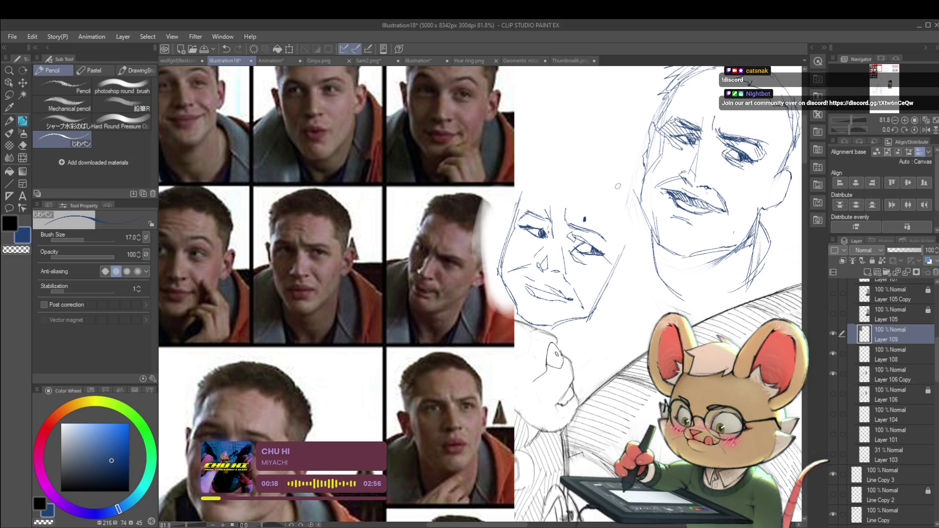
scroll(586, 222, down, 4)
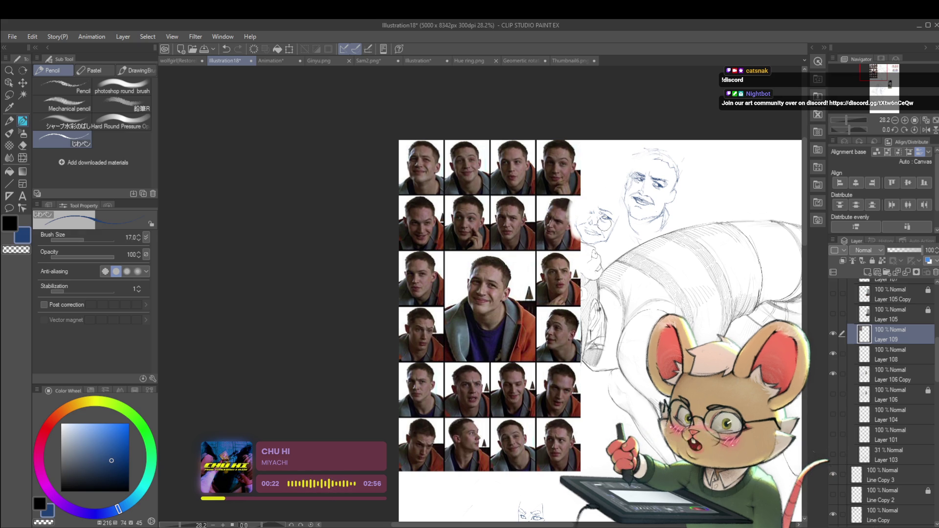
- Undo the latest head sketch strokes with Ctrl+Z
key(ctrl+z)
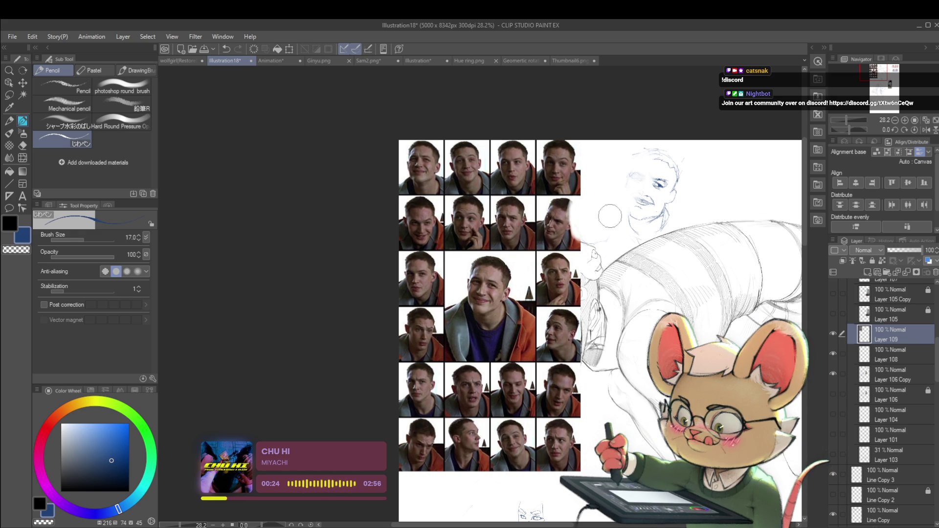
- Undo the remaining head strokes, raise the pencil size to 40, and draw a fresh eye
key(ctrl+z)
key(ctrl+z)
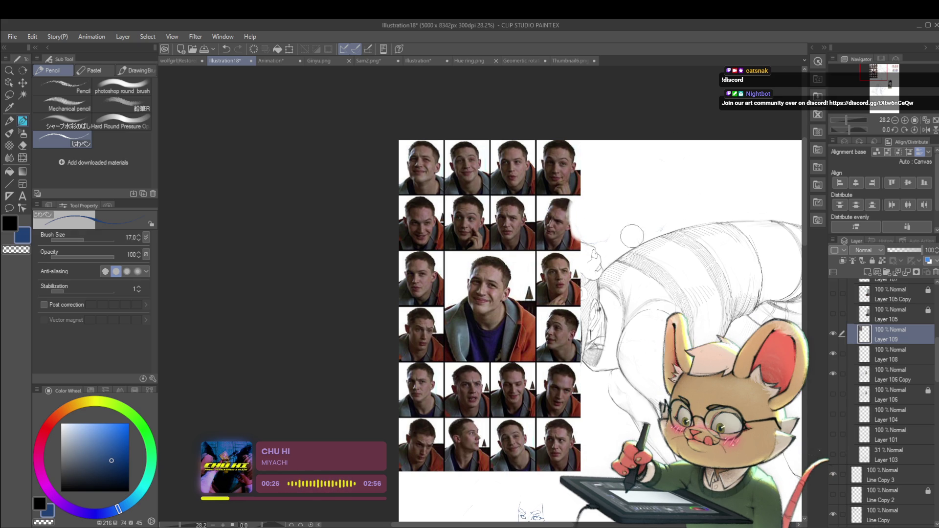
drag(682, 162, 643, 216)
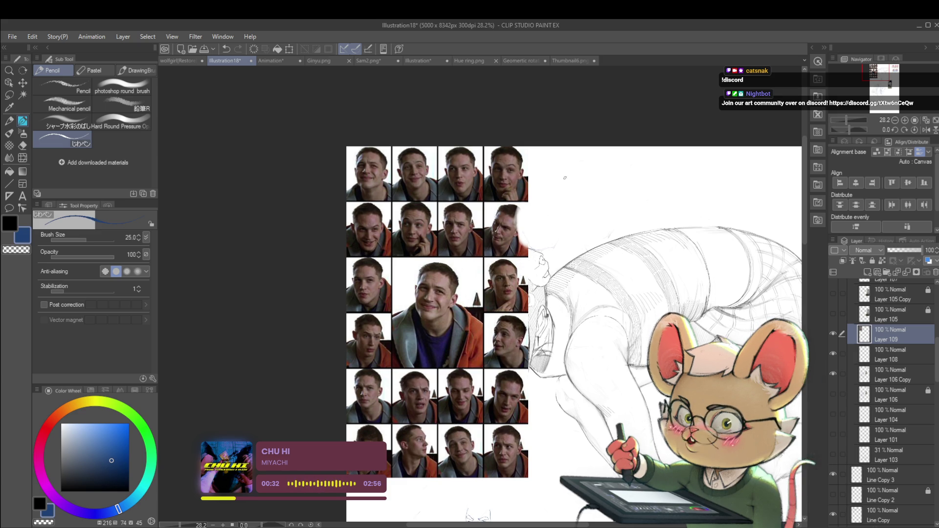
key(bracketright)
key(bracketright)
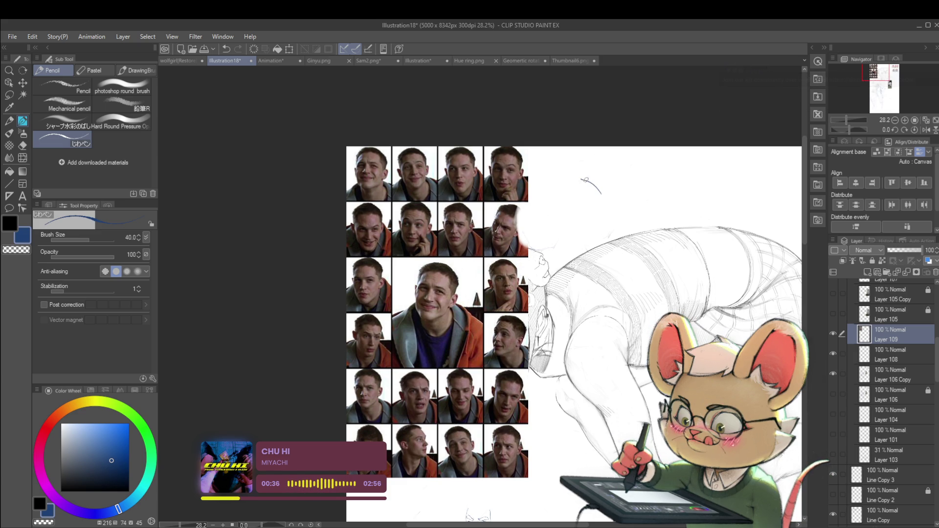
scroll(582, 186, up, 3)
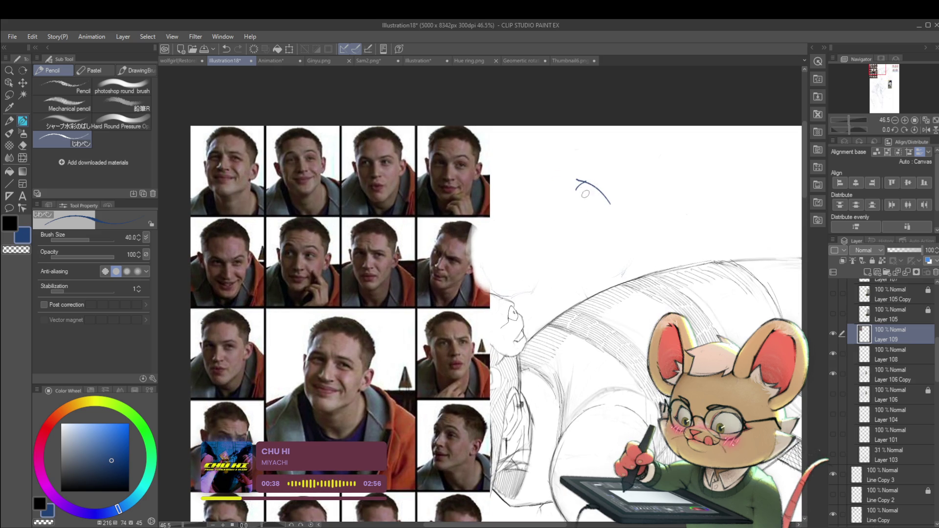
drag(578, 185, 608, 203)
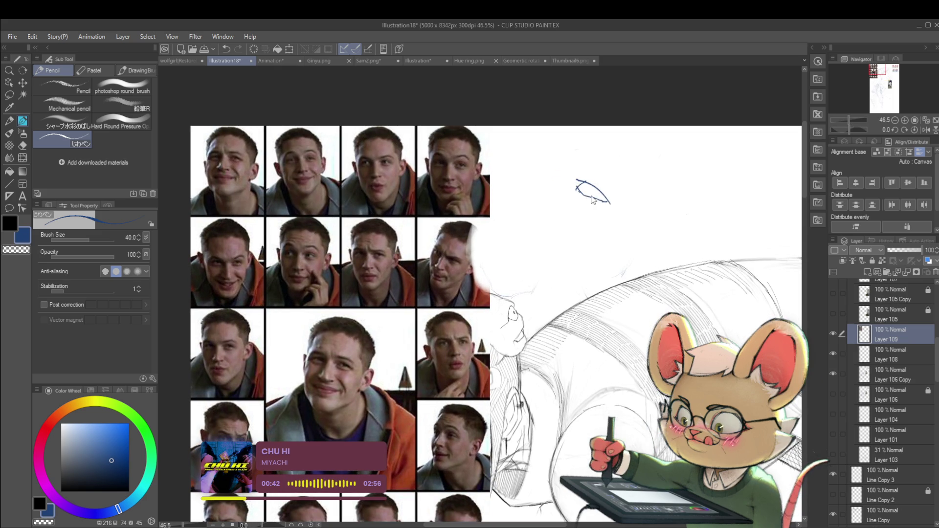